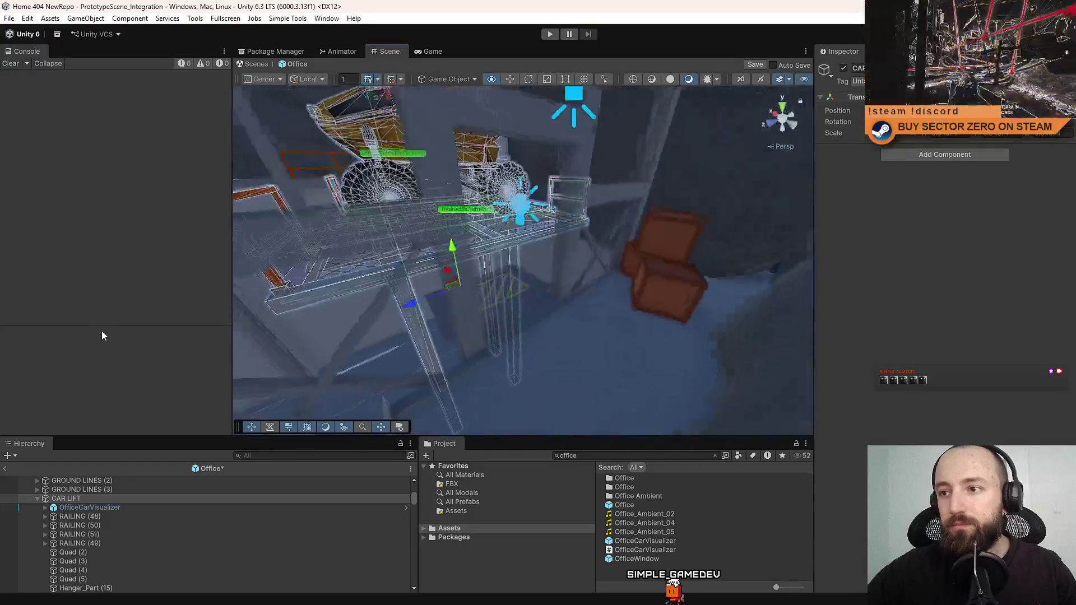
Frame and orbit around the car lift, then save the Office scene.
key("f")
left_click_drag(241, 351, 245, 354)
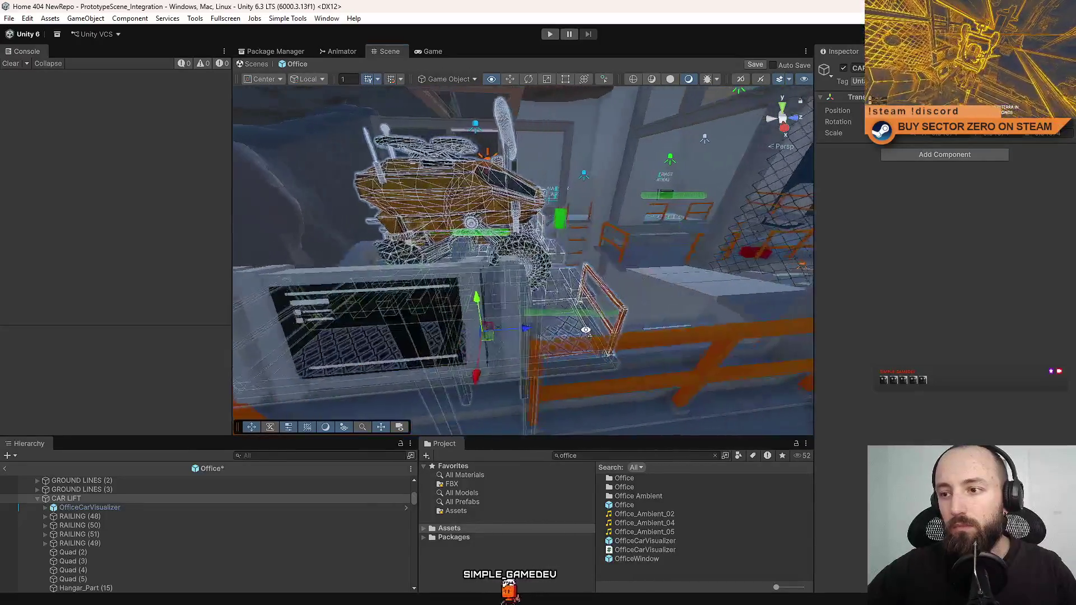
mouse_move(518, 328)
left_mouse_down()
mouse_move(566, 337)
mouse_move(324, 309)
mouse_move(451, 314)
left_mouse_up()
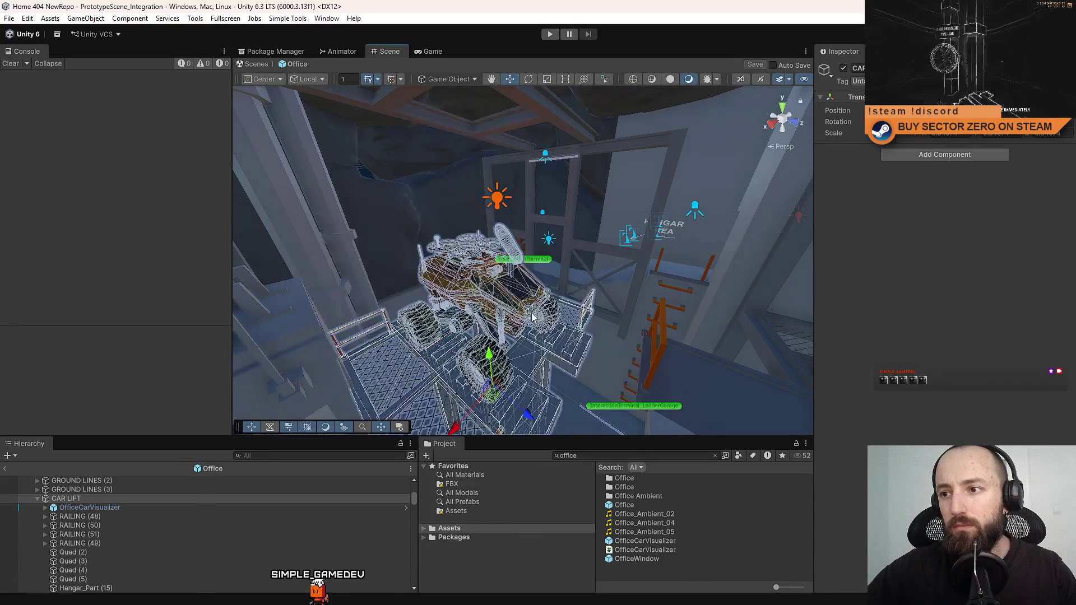
left_click_drag(532, 317, 599, 314)
mouse_move(520, 329)
left_mouse_down()
mouse_move(560, 328)
mouse_move(379, 322)
mouse_move(585, 283)
mouse_move(575, 241)
mouse_move(556, 254)
mouse_move(747, 253)
mouse_move(869, 207)
mouse_move(883, 228)
mouse_move(853, 225)
mouse_move(855, 212)
left_mouse_up()
left_click_drag(548, 290, 416, 272)
key("ctrl+s")
Orbit the view around the car, lift and control terminals to inspect them up close.
mouse_move(580, 267)
left_mouse_down()
mouse_move(508, 212)
mouse_move(199, 248)
mouse_move(170, 201)
mouse_move(210, 229)
left_mouse_up()
mouse_move(493, 254)
left_mouse_down()
mouse_move(858, 311)
mouse_move(470, 272)
mouse_move(527, 238)
left_mouse_up()
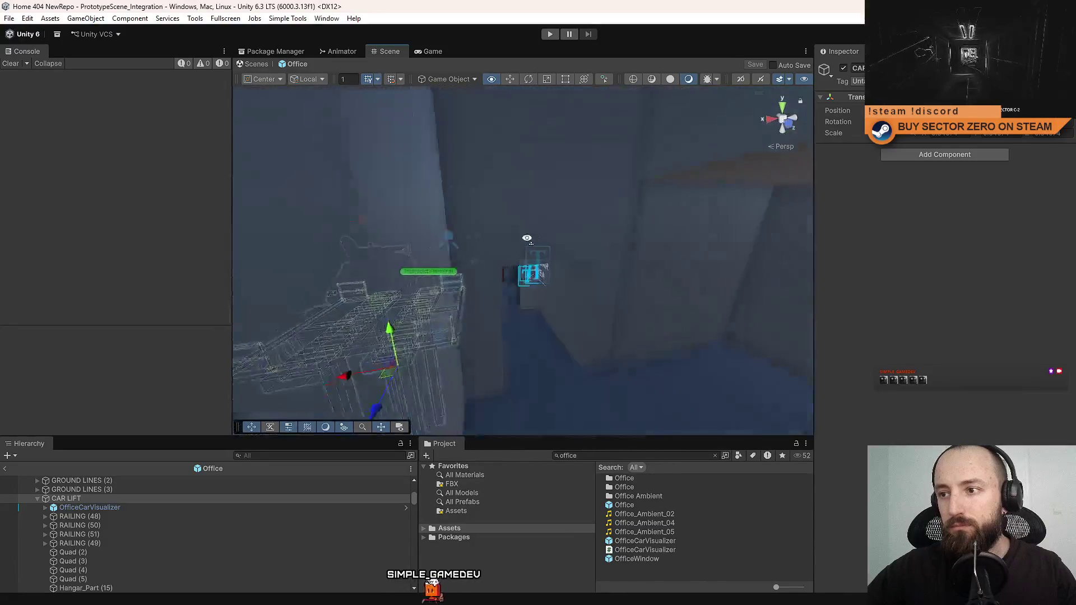
left_click_drag(514, 197, 587, 256)
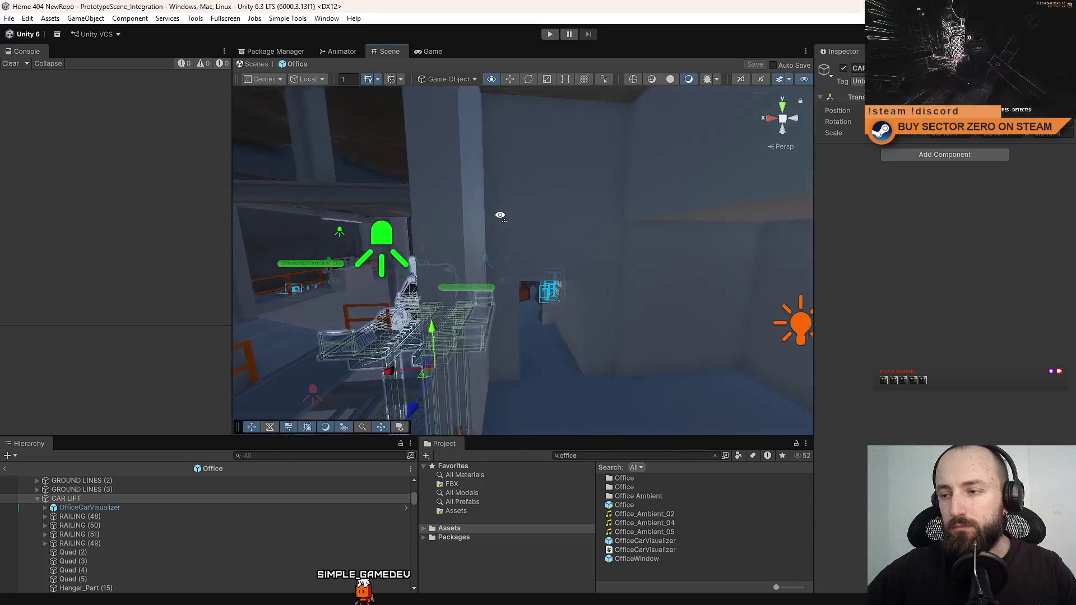
left_click_drag(482, 203, 577, 275)
mouse_move(564, 315)
left_mouse_down()
mouse_move(712, 253)
mouse_move(667, 272)
mouse_move(668, 284)
left_mouse_up()
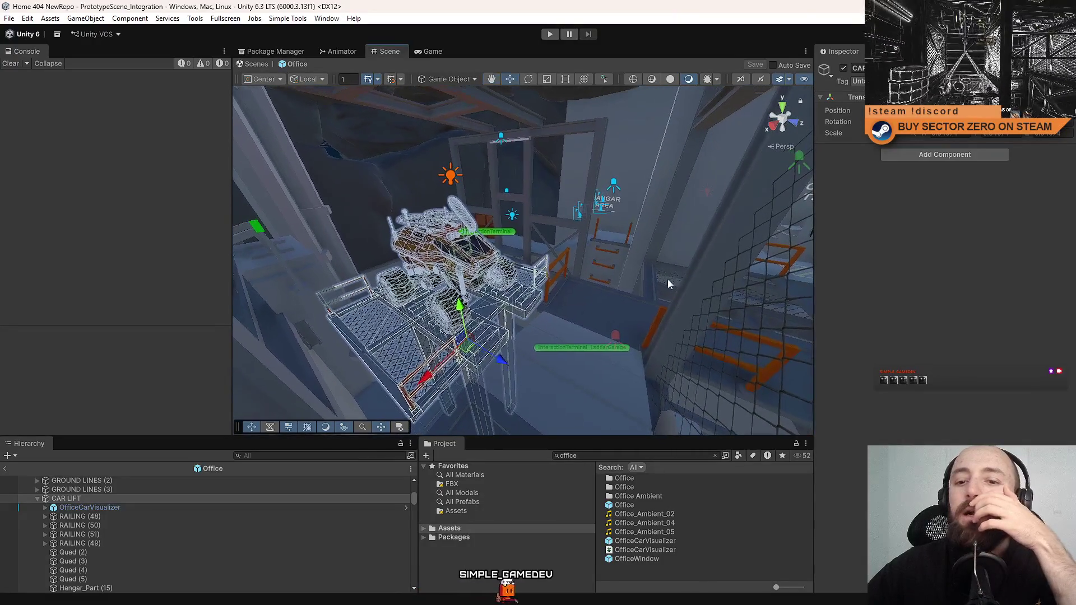
left_click_drag(507, 261, 482, 295)
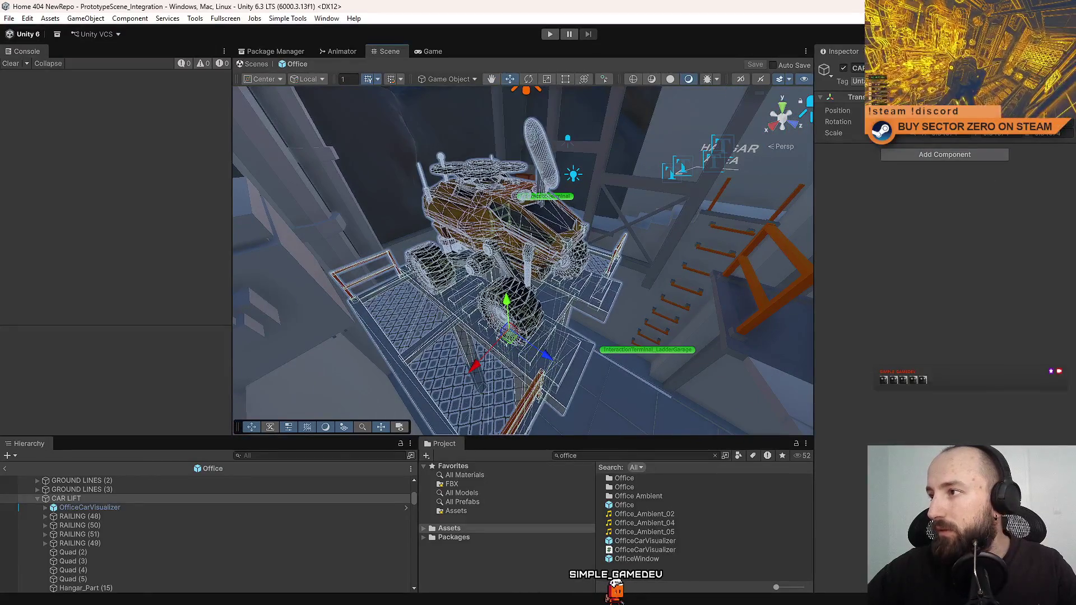
Mark the car lift Static, confirm for its children, and start Play mode.
left_click(1061, 68)
left_click(550, 323)
left_click_drag(551, 323, 564, 229)
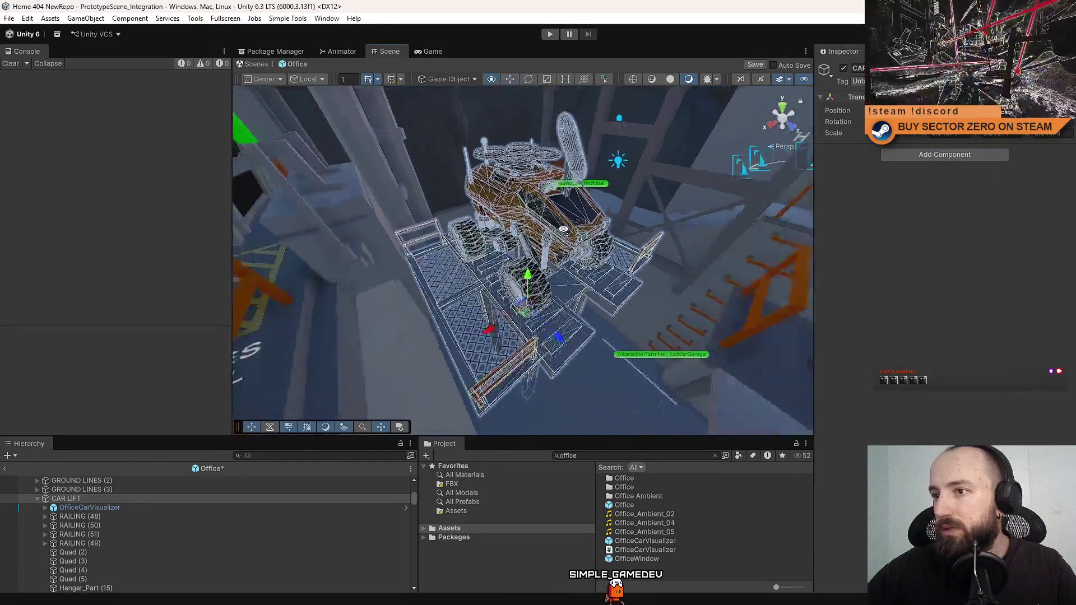
left_click(550, 34)
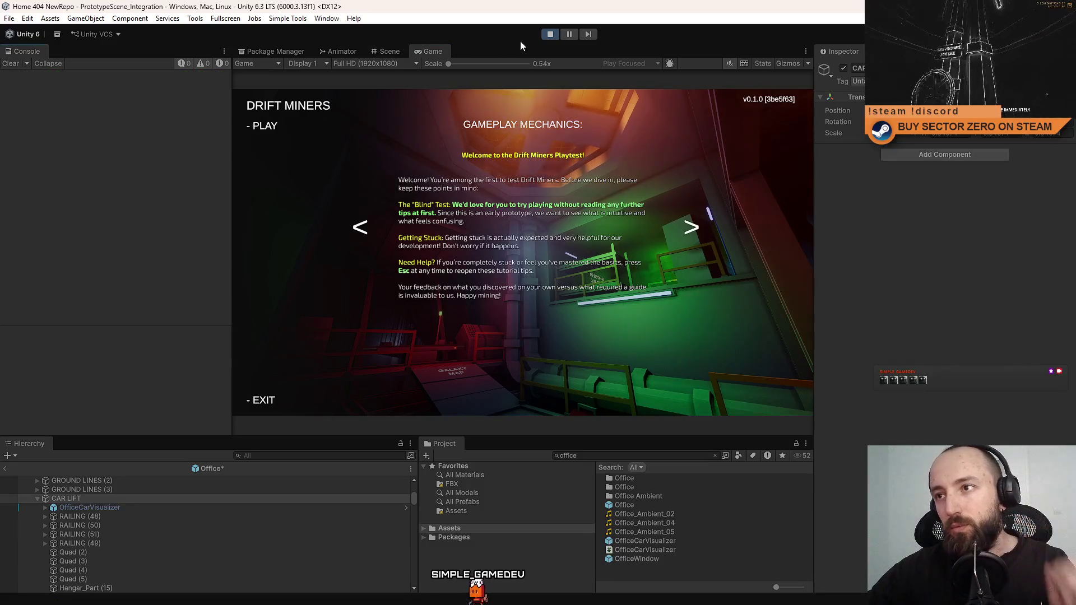
Stop the playtest, select RAILING (50), toggle Scene and Game views, and replay from the Drift Miners menu.
left_click(545, 35)
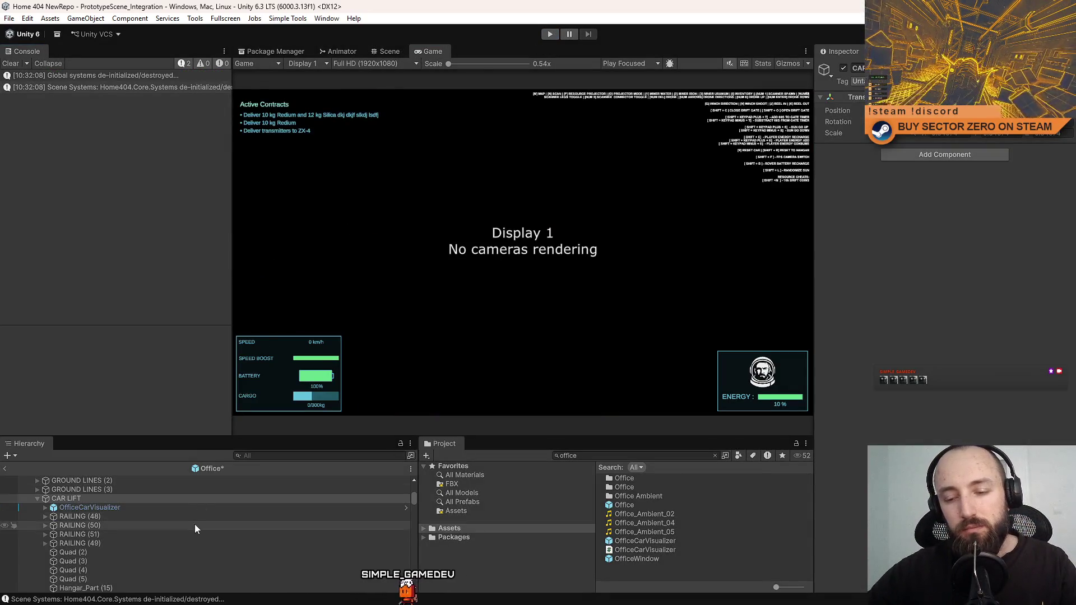
left_click(194, 524)
left_click(389, 52)
left_click(551, 34)
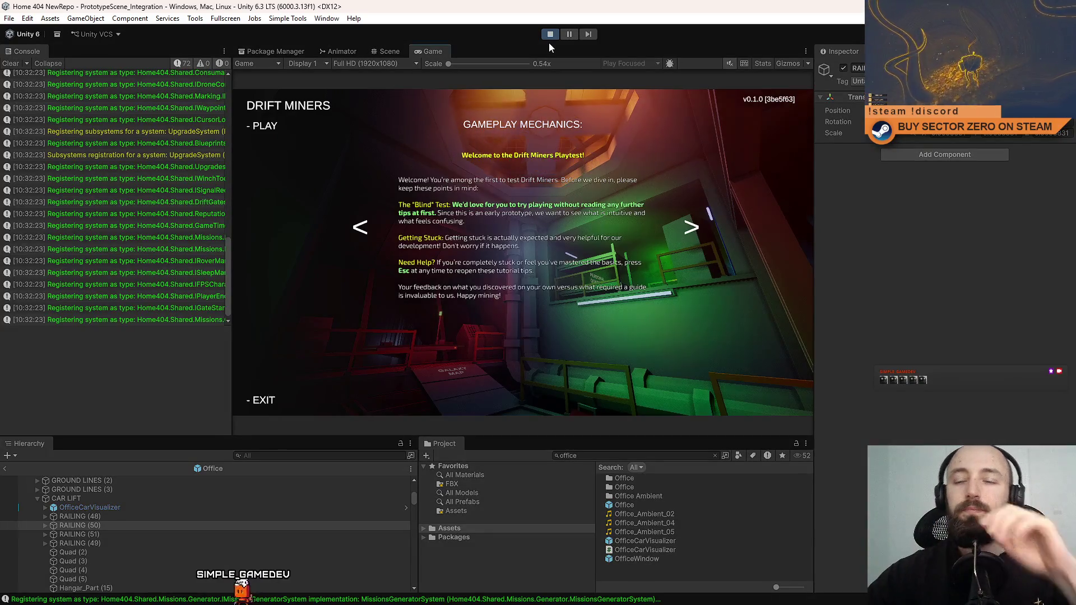
left_click(258, 125)
In fullscreen, walk from the Contract Terminal area down the orange-lit corridor to the hangar rover.
key("F10")
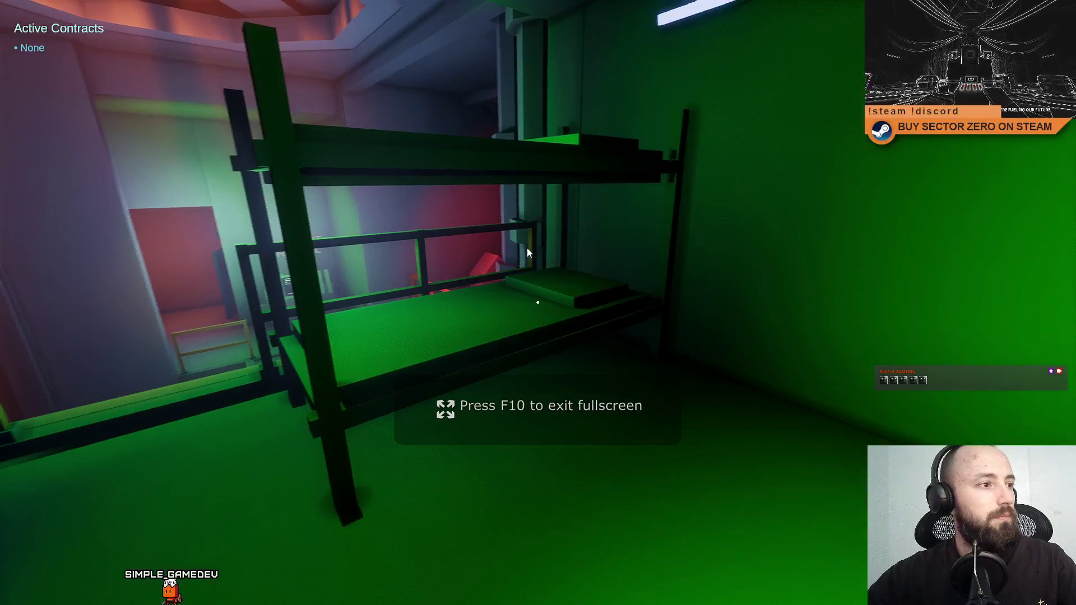
key("w")
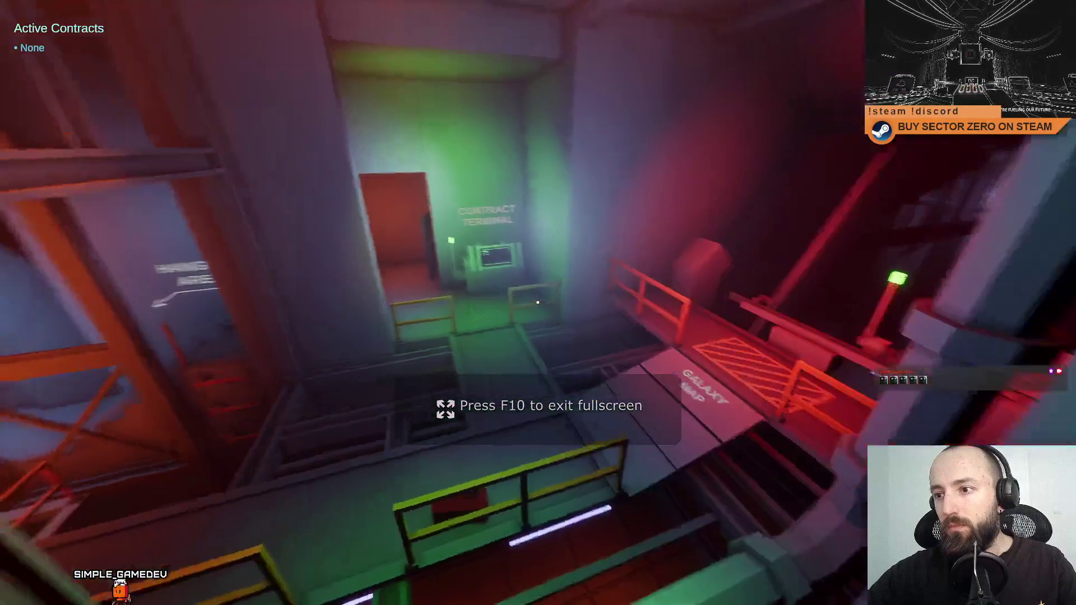
key("Escape")
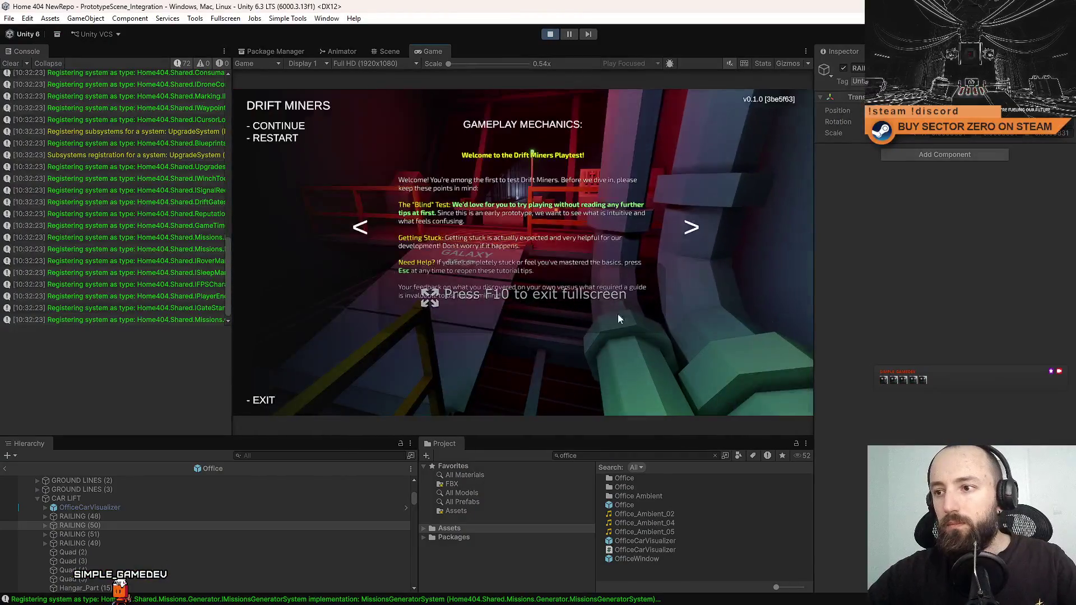
key("Escape")
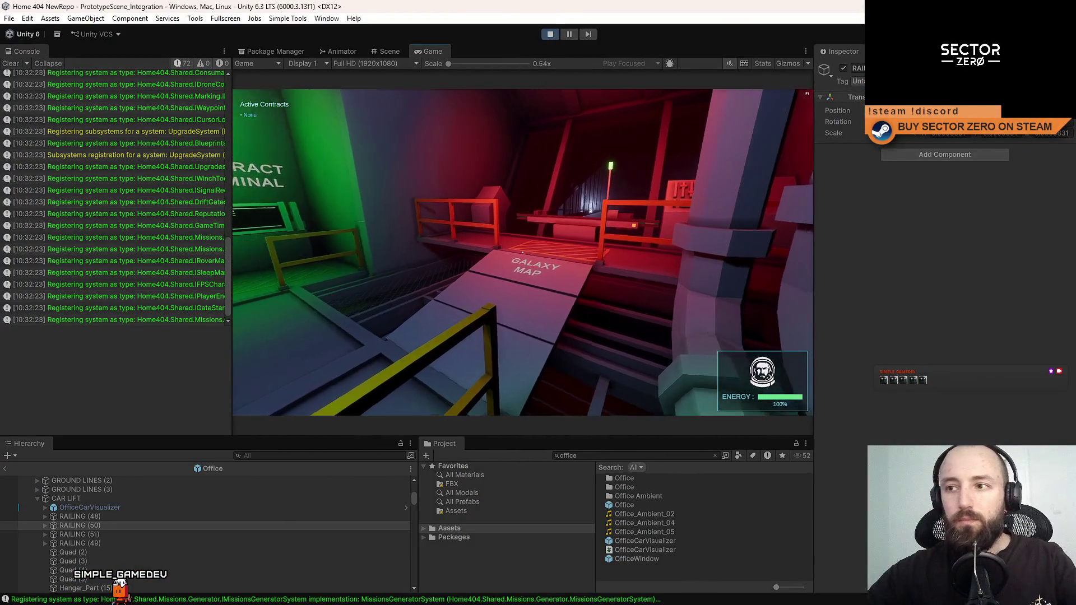
key("F10")
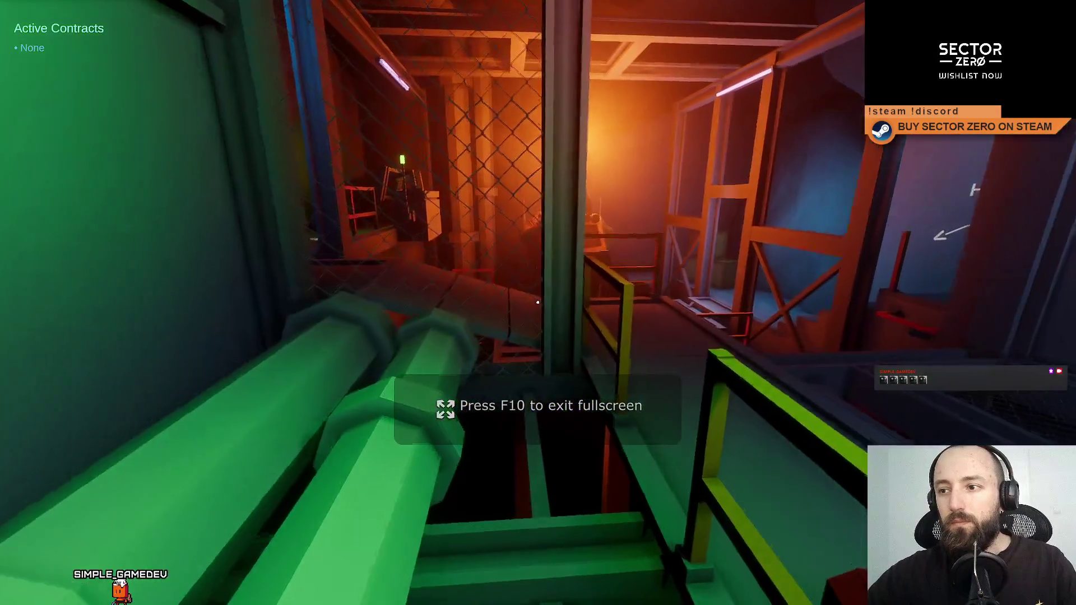
key("w")
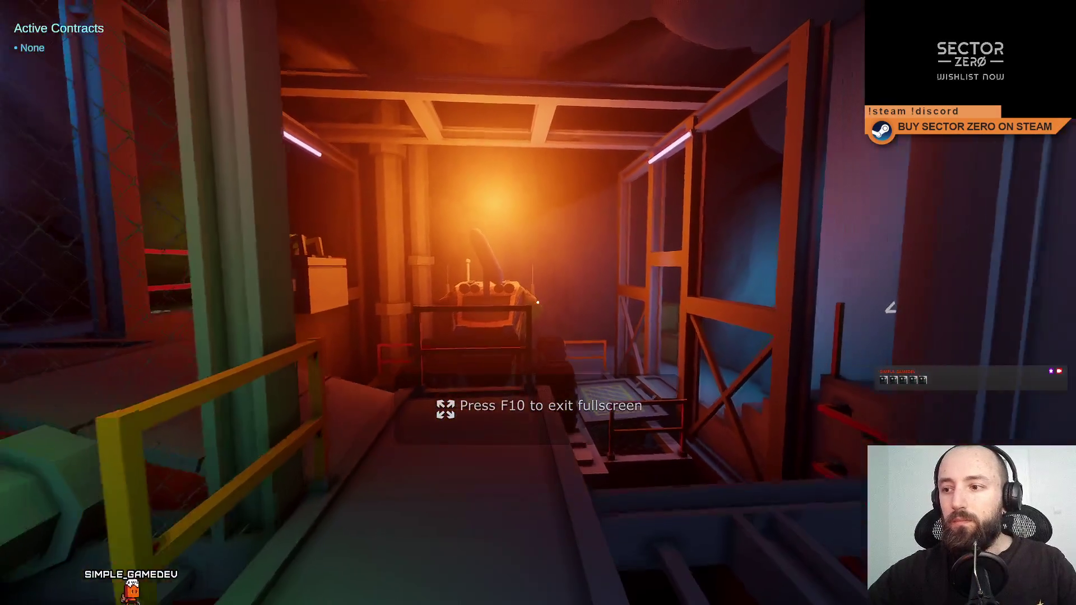
key("s")
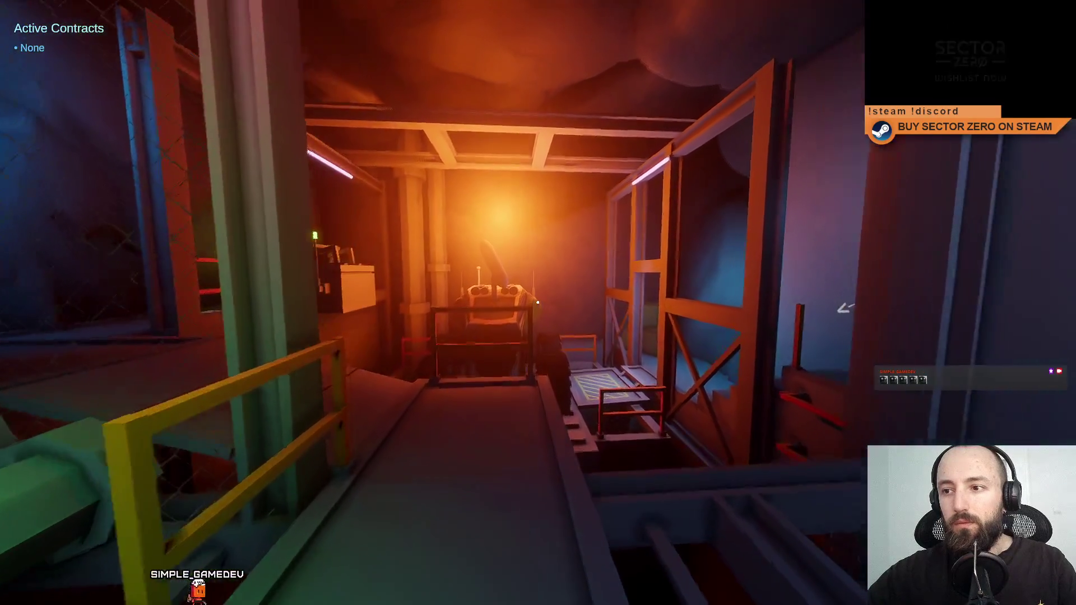
key("w")
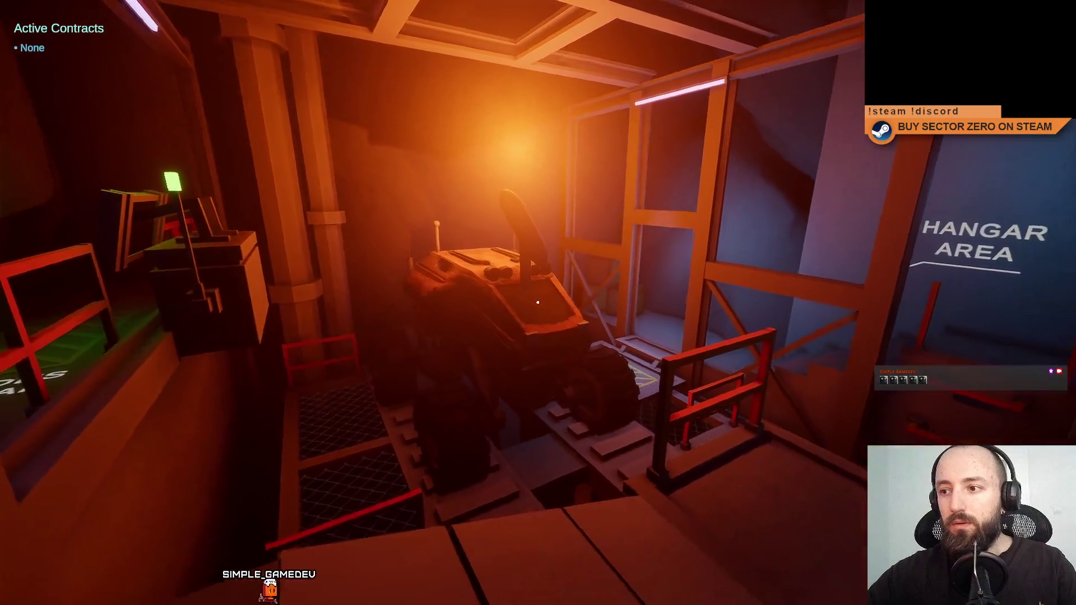
key("F10")
key("Escape")
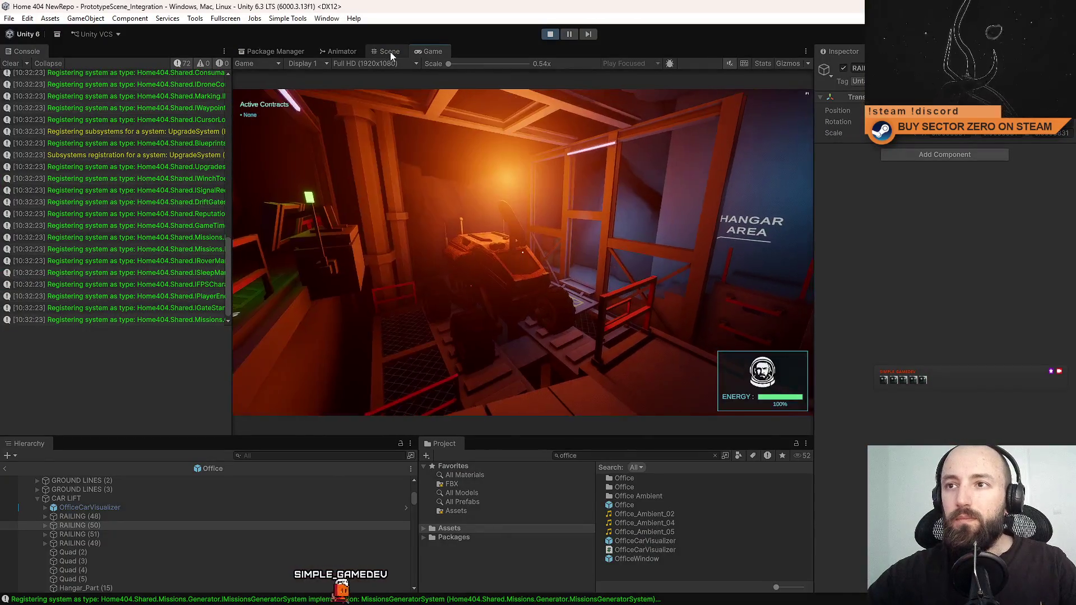
In the Scene view, select and frame the CAR LIFT and orbit around it.
left_click(390, 52)
scroll(494, 224, "up", 5)
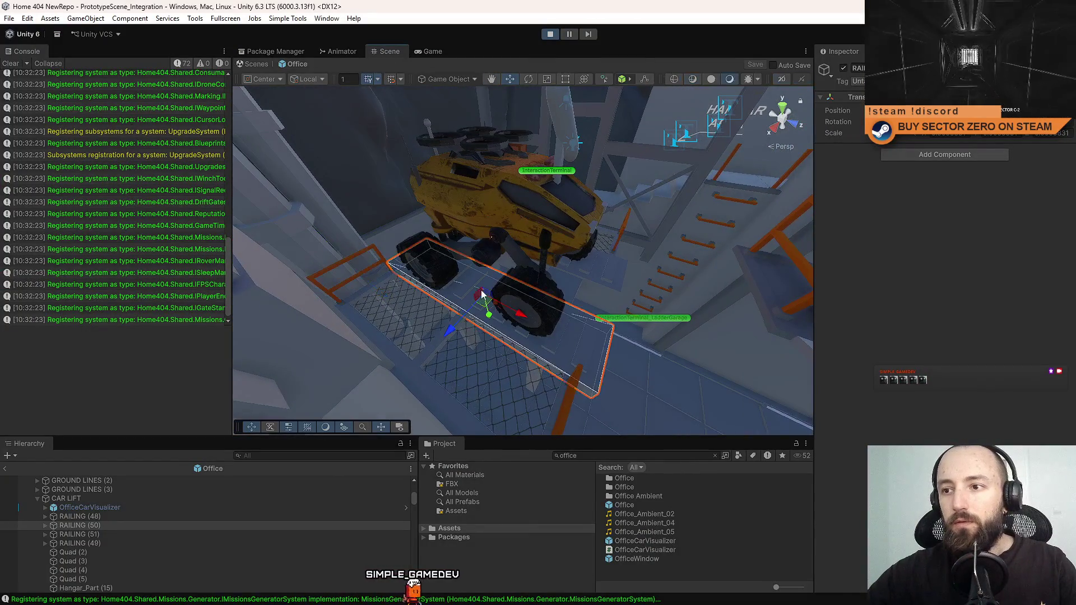
left_click(84, 588)
scroll(132, 562, "up", 3)
left_click(117, 547)
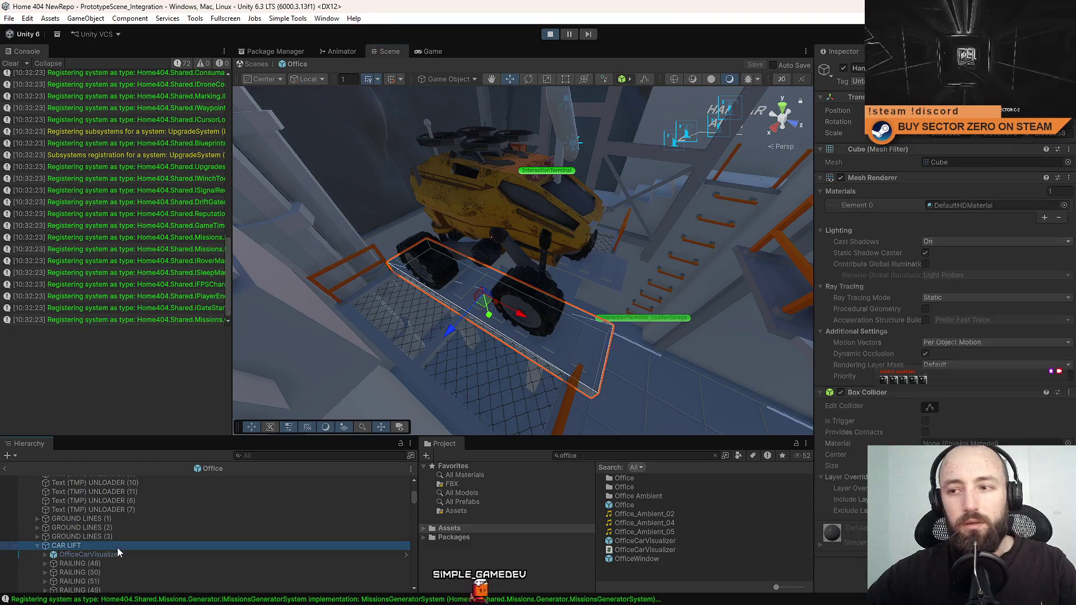
double_click(117, 547)
mouse_move(392, 292)
left_mouse_down()
mouse_move(404, 336)
mouse_move(396, 365)
mouse_move(381, 354)
left_mouse_up()
scroll(367, 344, "up", 5)
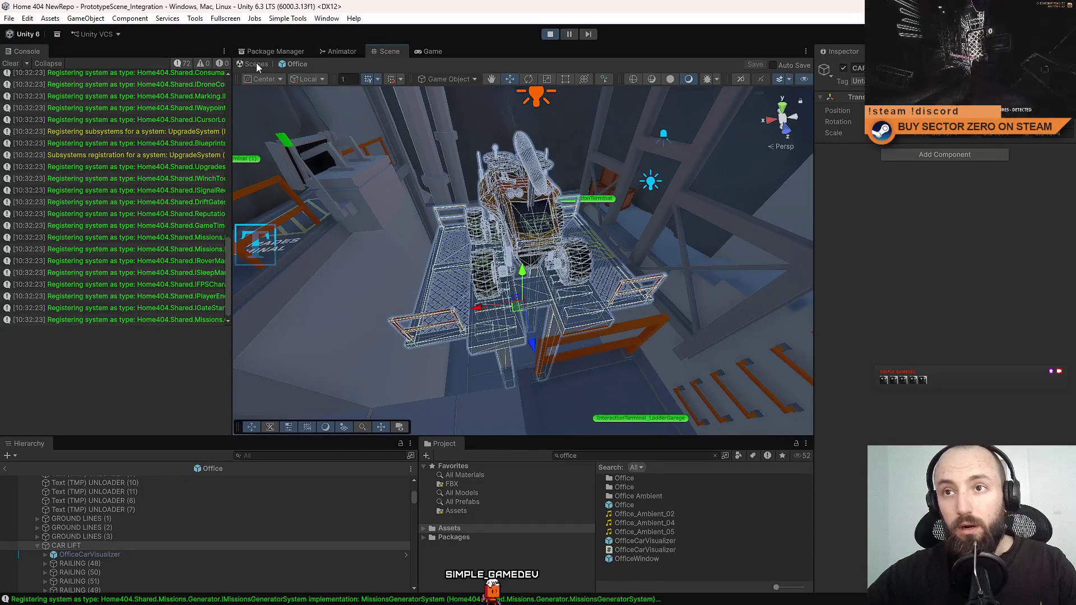
Leave the Office prefab for the main scene, view it from overhead, and re-frame the CAR LIFT.
left_click(257, 64)
left_click(428, 50)
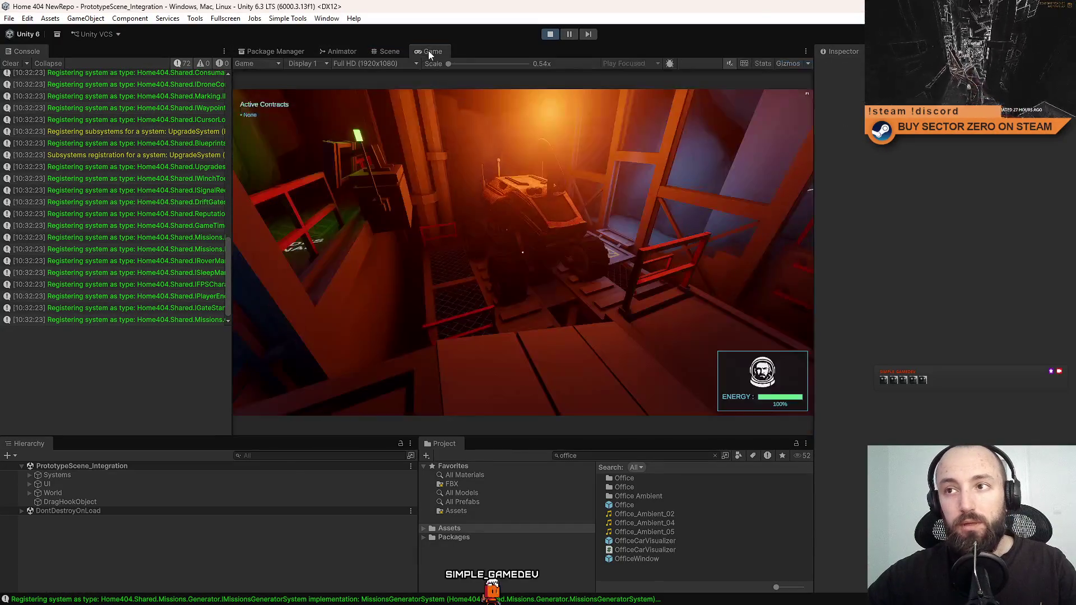
left_click(395, 51)
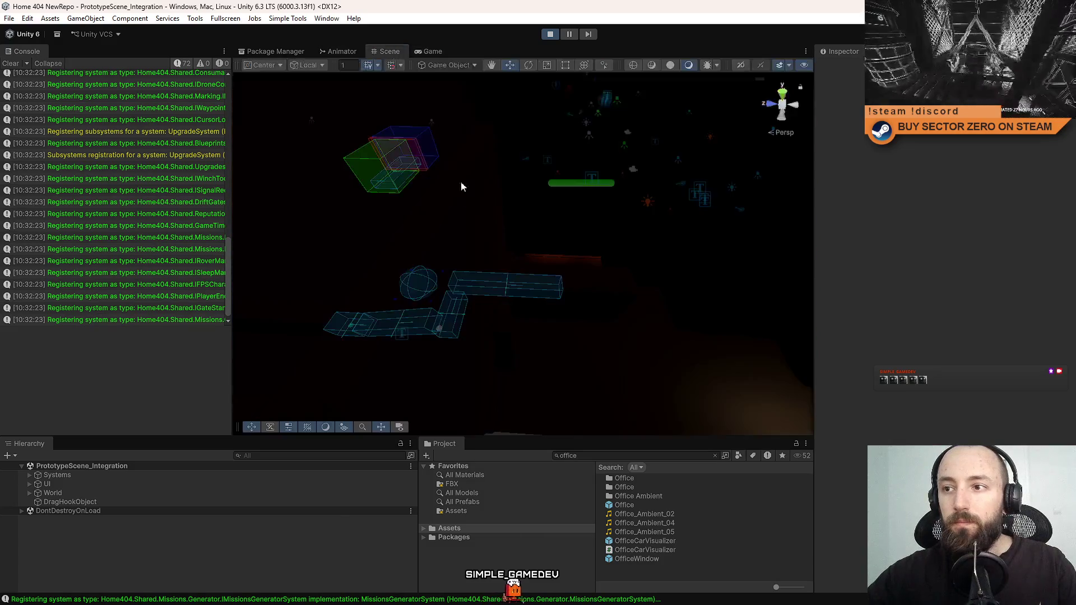
mouse_move(444, 101)
left_mouse_down()
mouse_move(697, 207)
mouse_move(534, 319)
left_mouse_up()
left_click(535, 318)
double_click(74, 553)
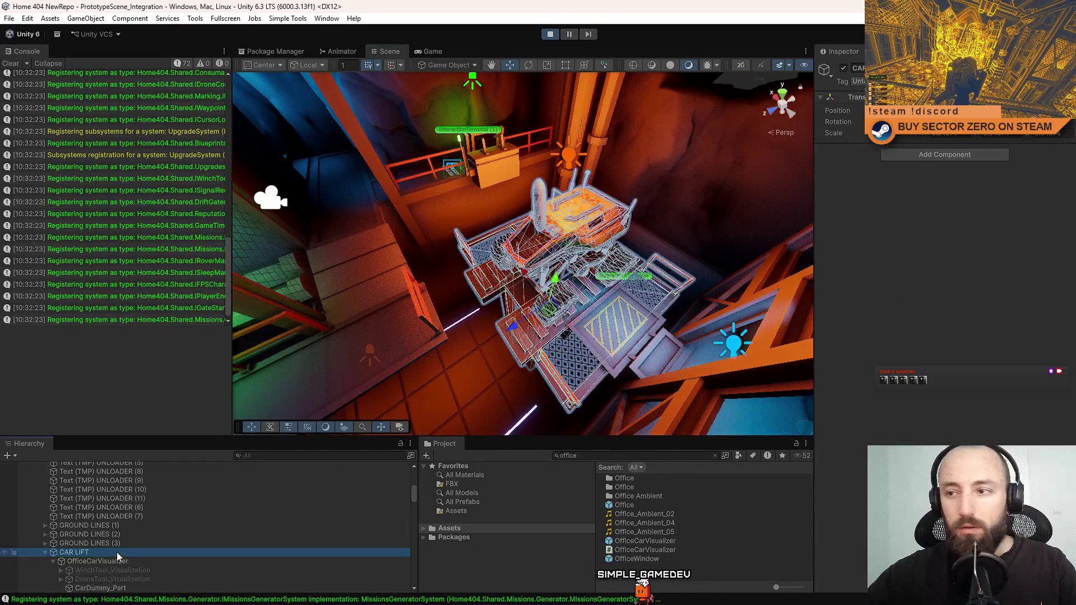
mouse_move(428, 331)
left_mouse_down()
mouse_move(642, 226)
mouse_move(564, 259)
left_mouse_up()
Compare the running Game view with the scene and select a CarDummy_Part object.
left_click(432, 49)
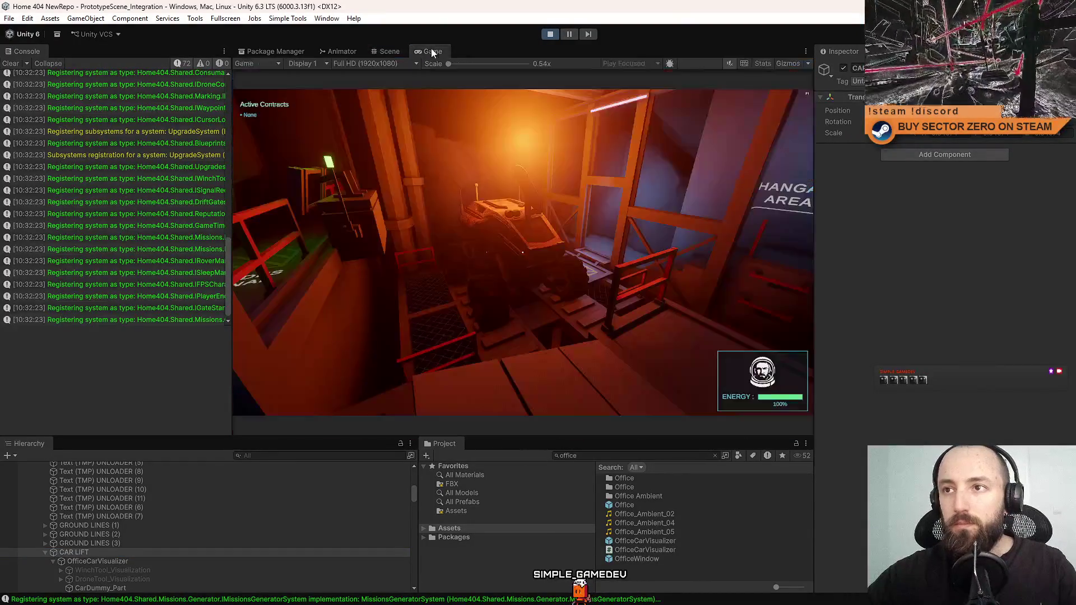
left_click(387, 52)
left_click(387, 52)
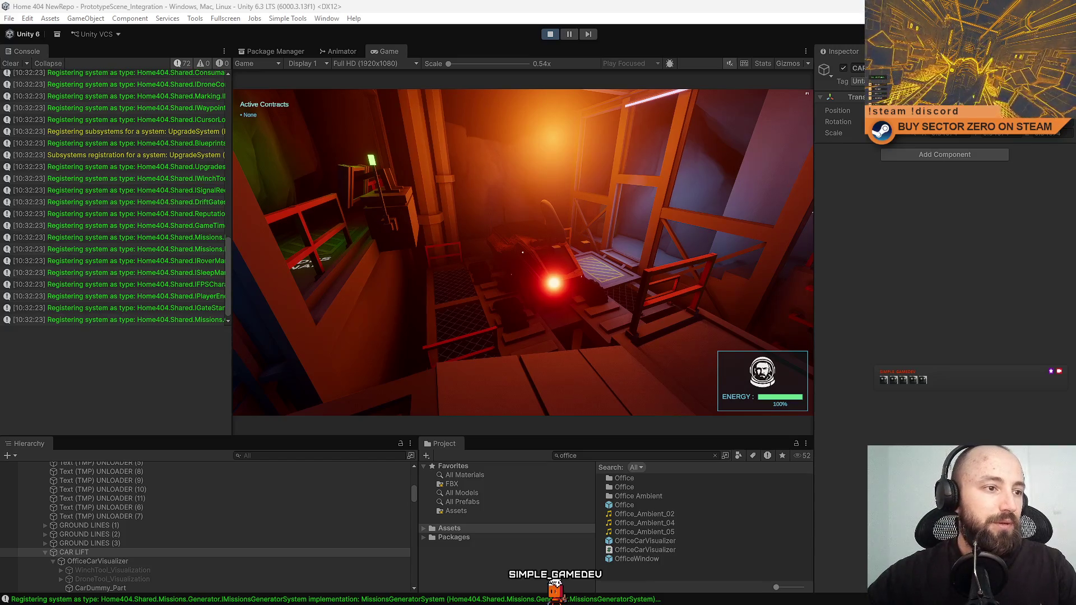
left_click(100, 588)
Select OfficeCarVisualizer and remove its Rigidbody component.
left_click(185, 562)
left_click(164, 561)
key("Escape")
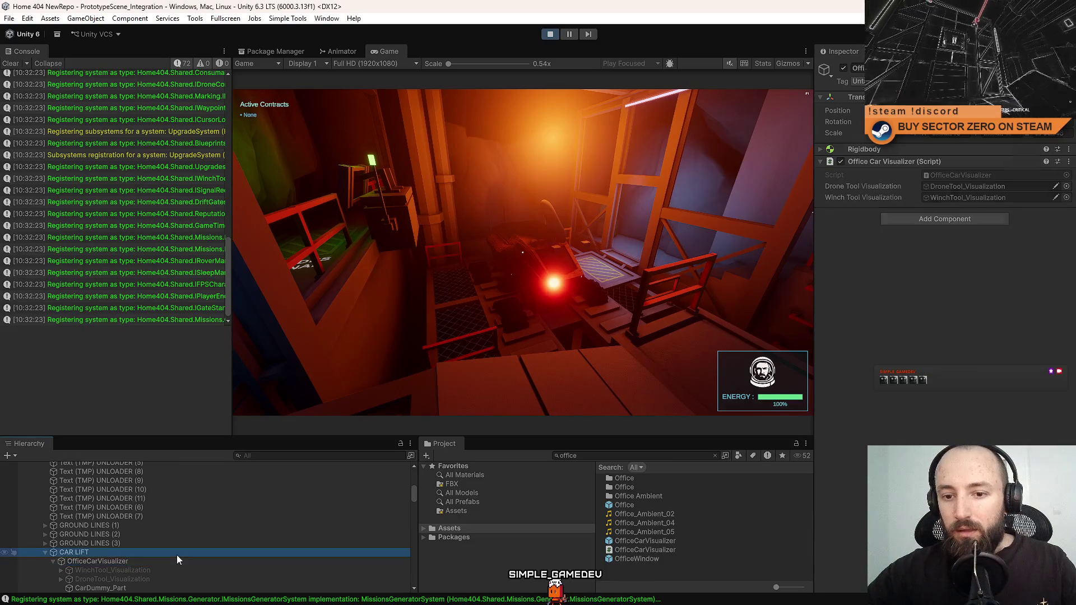
scroll(175, 556, "down", 3)
left_click(90, 486)
left_click(93, 495)
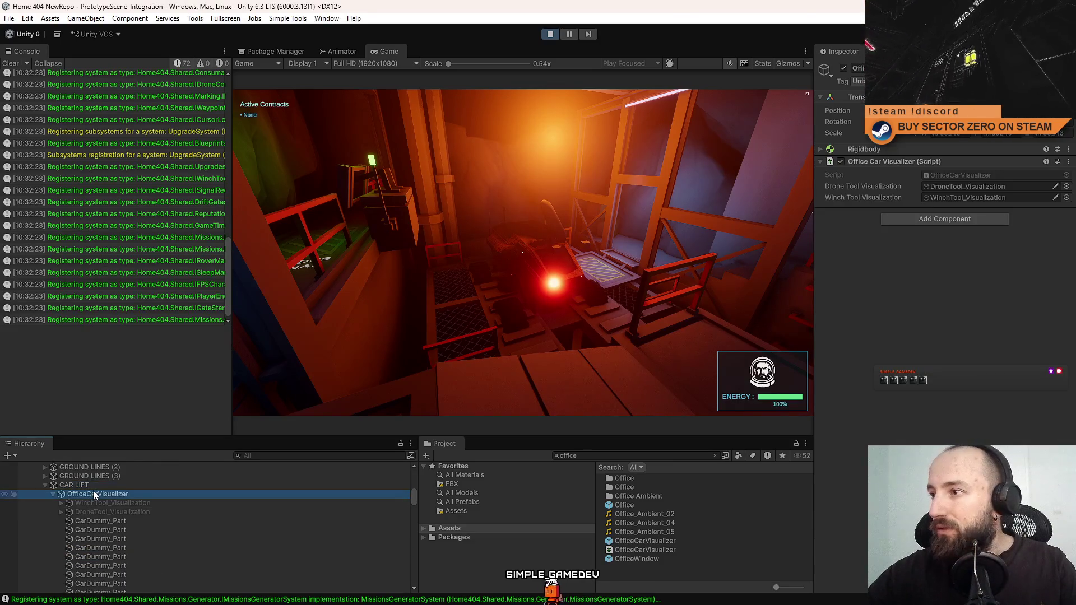
right_click(855, 149)
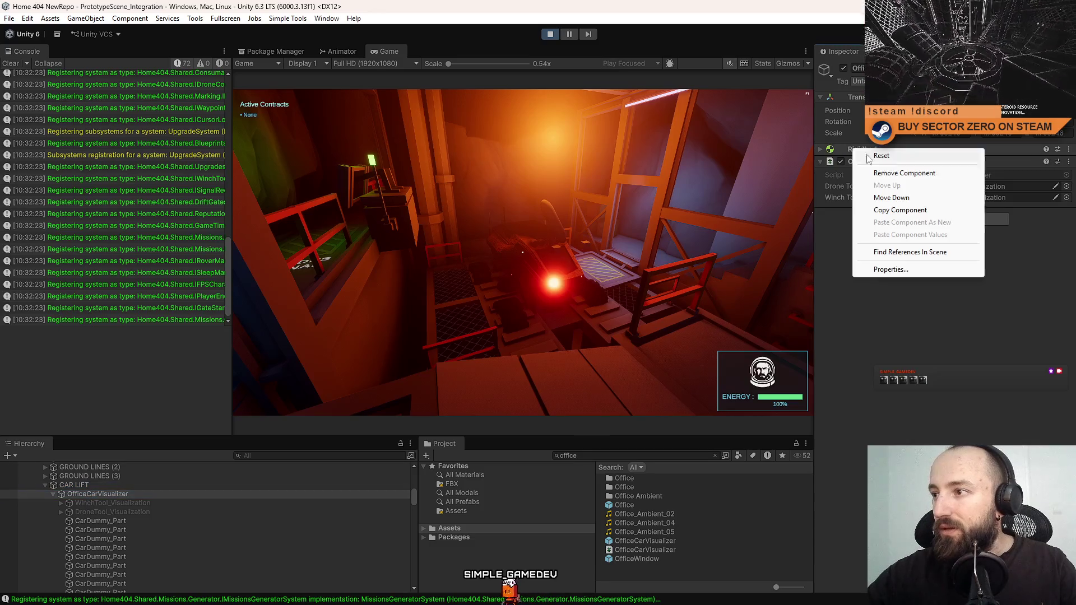
left_click(904, 173)
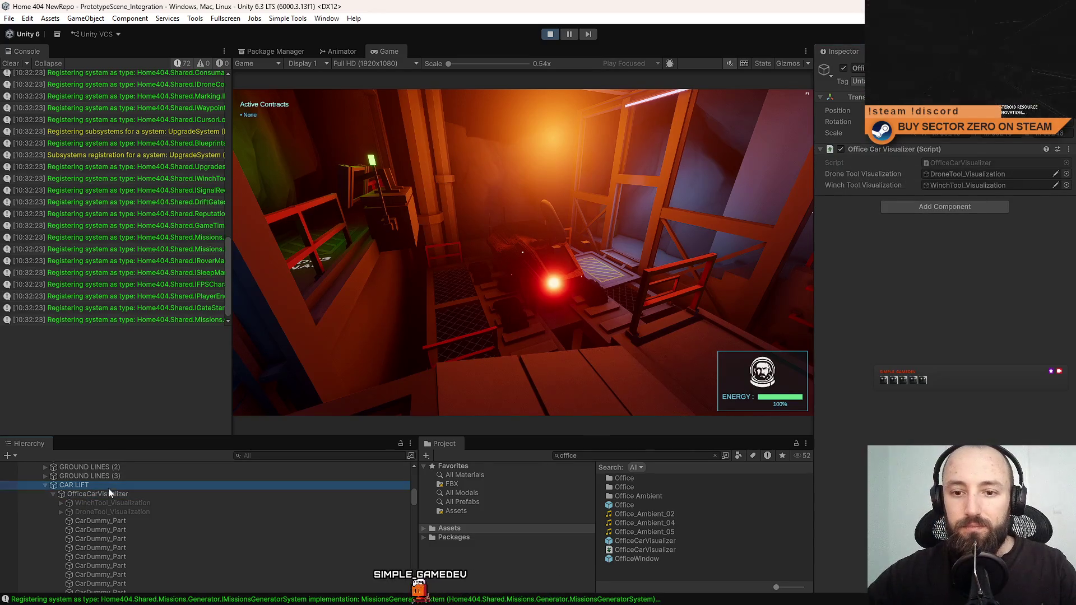
Check the first CarDummy_Part, then reselect OfficeCarVisualizer and the CAR LIFT.
left_click(101, 521)
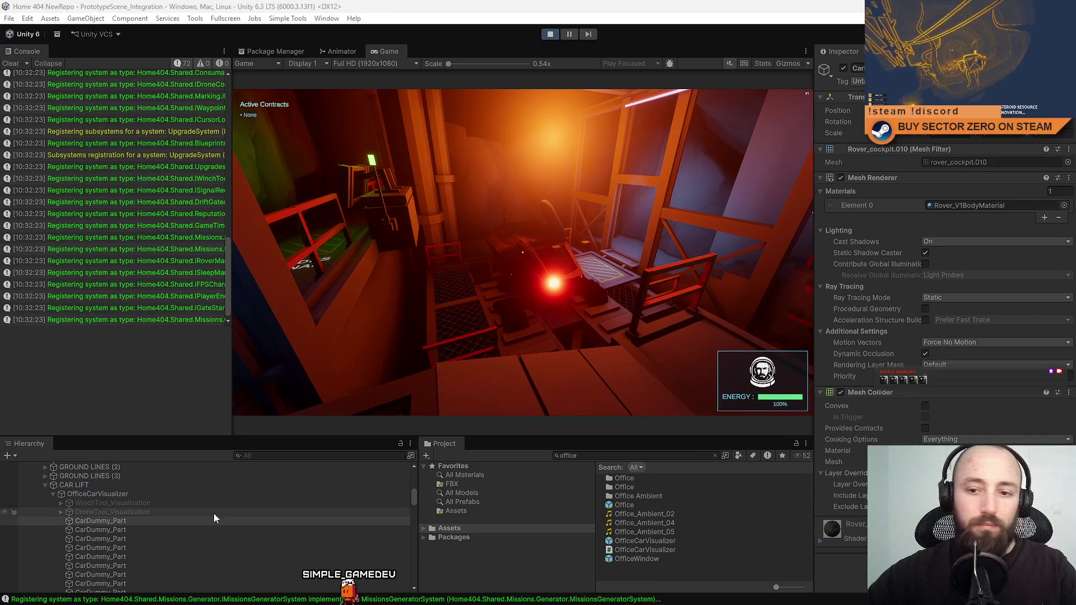
left_click(116, 494)
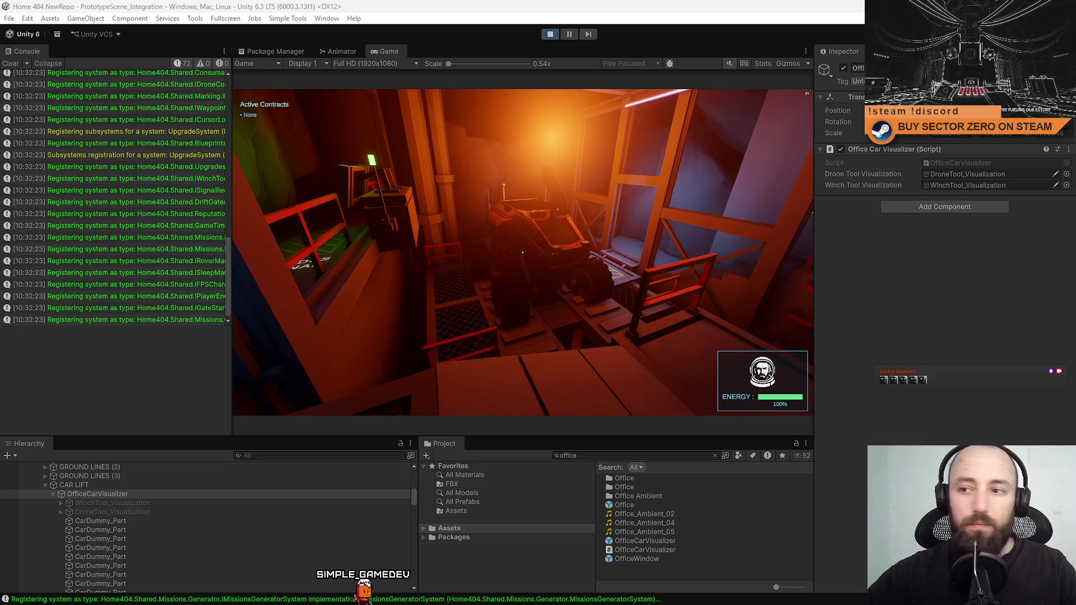
left_click(137, 487)
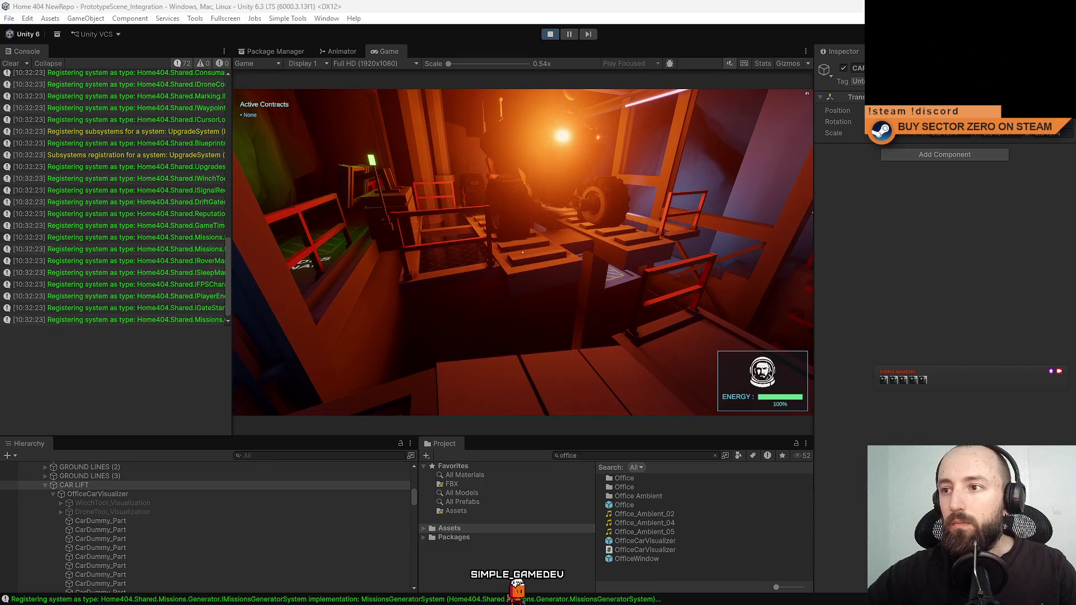
Take control of the game and walk around the car lift past the terminal desk.
left_click(469, 320)
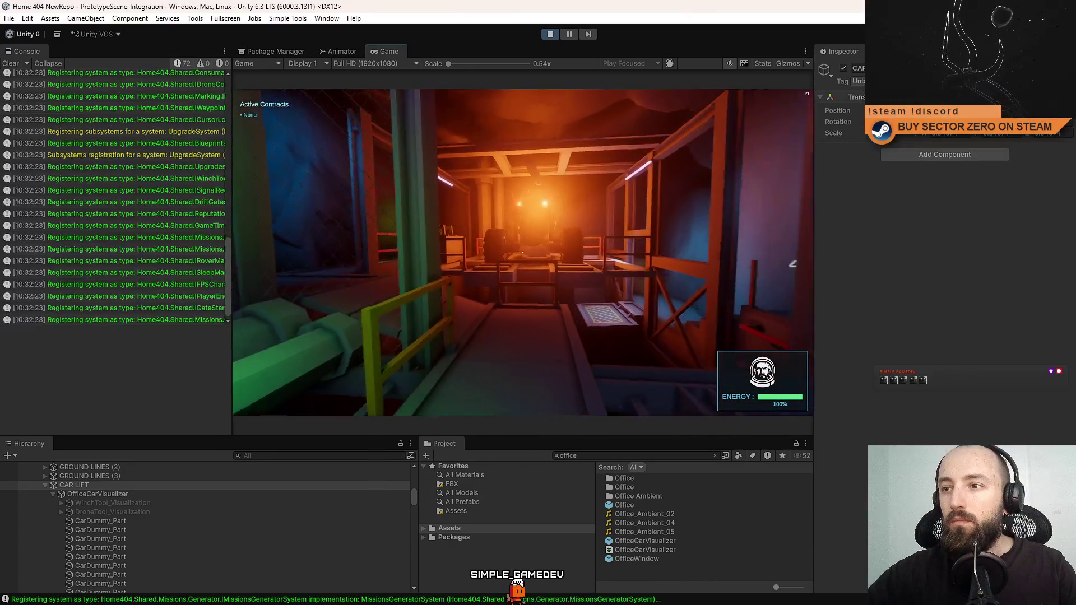
key("w")
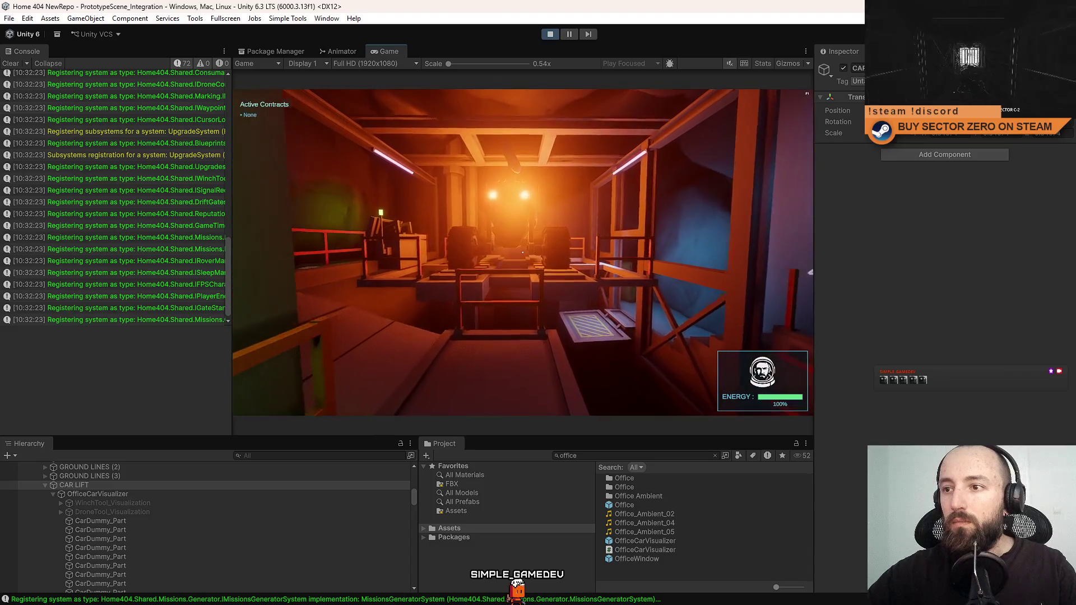
key("w")
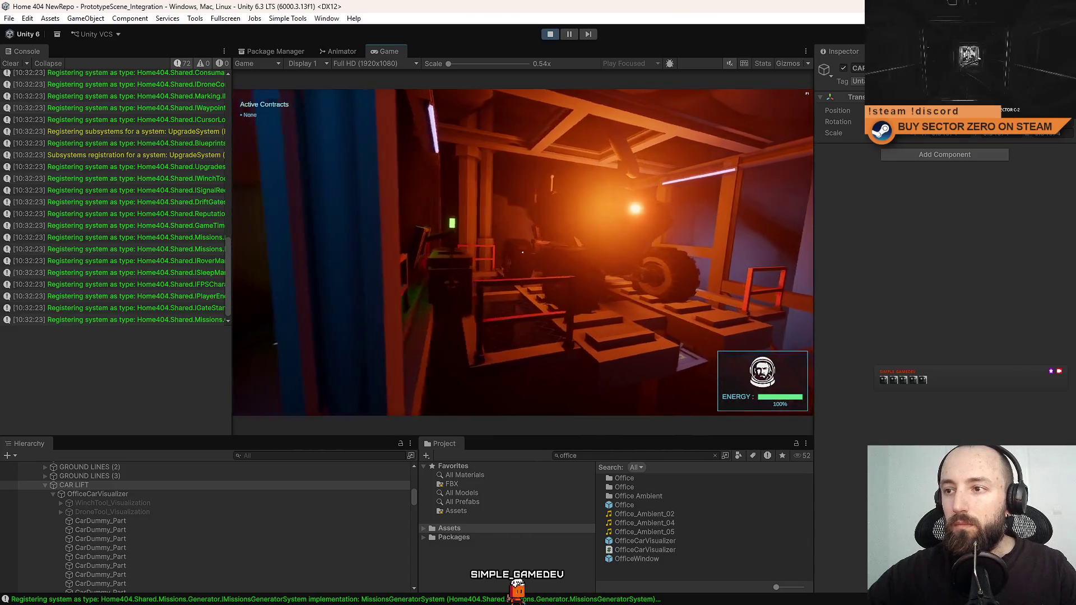
key("w")
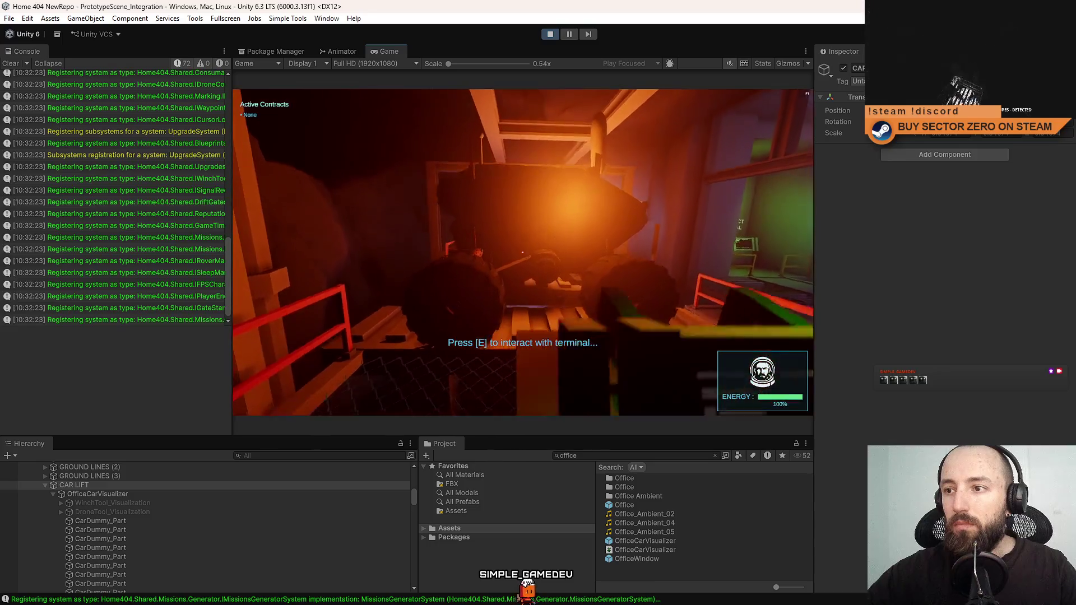
key("w")
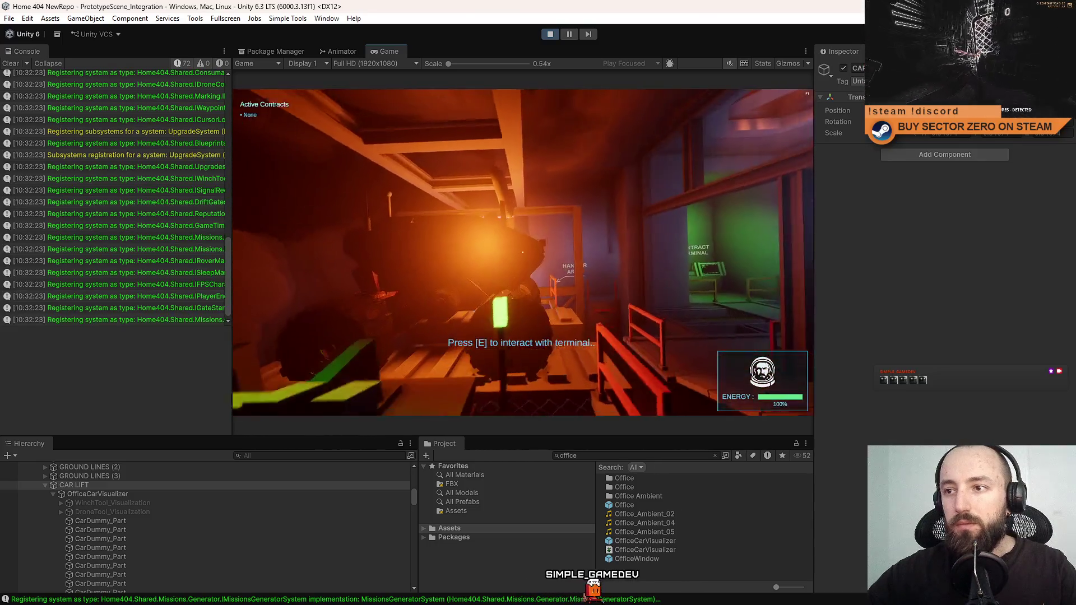
key("w")
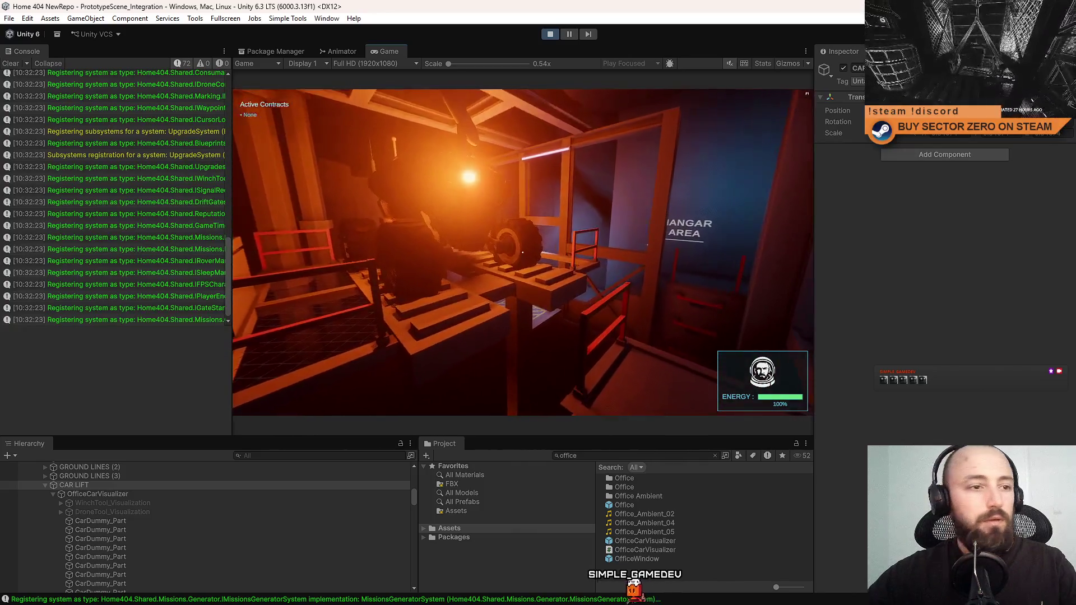
key("Escape")
key("Escape")
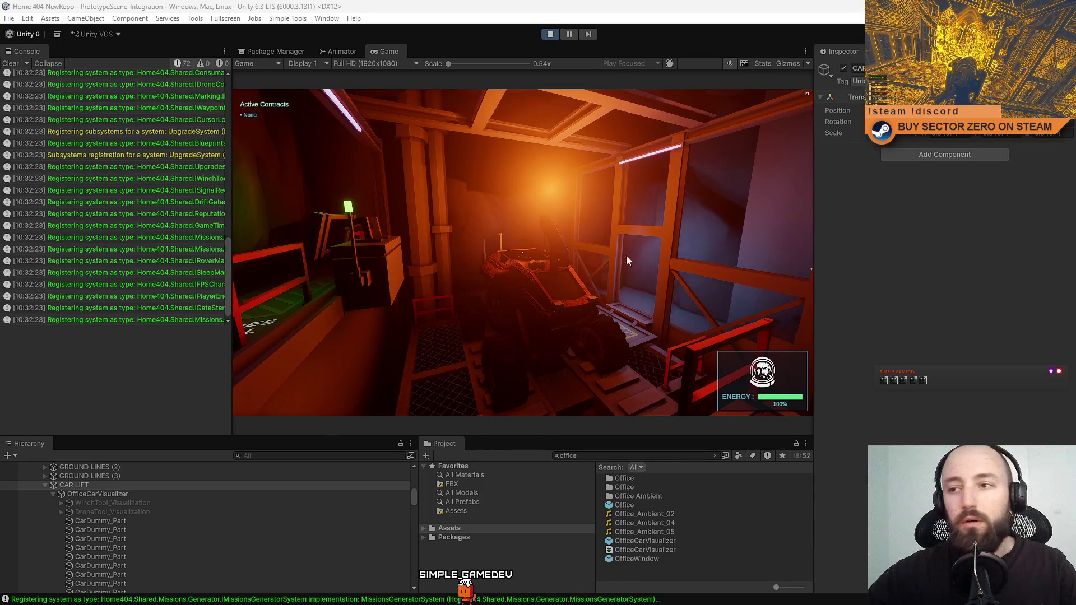
Walk up to the terminal and through the doorway, then open and close the pause menu.
left_click(500, 270)
key("w")
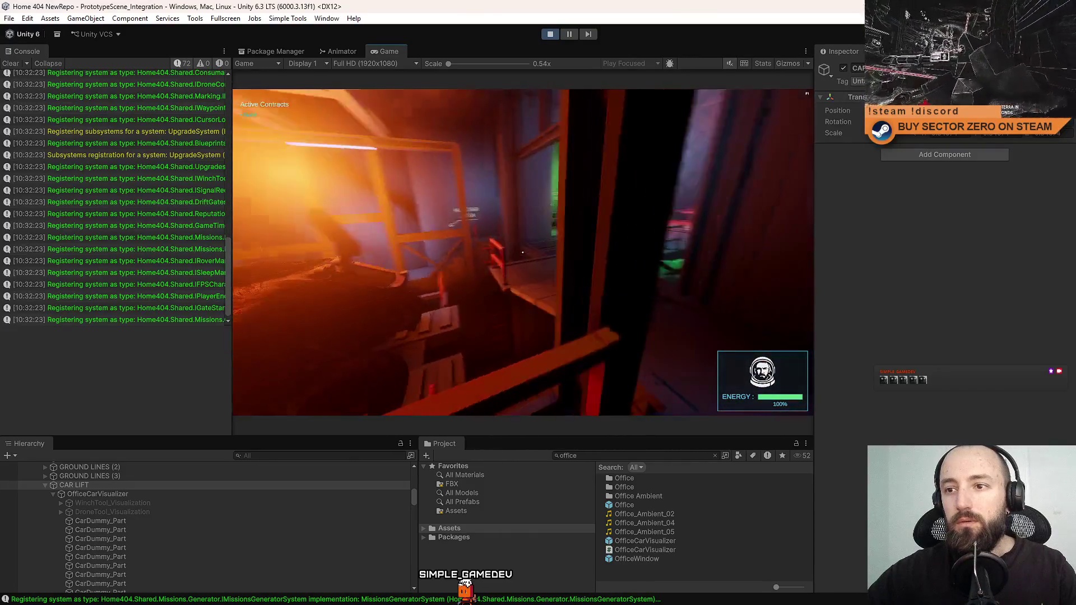
key("w")
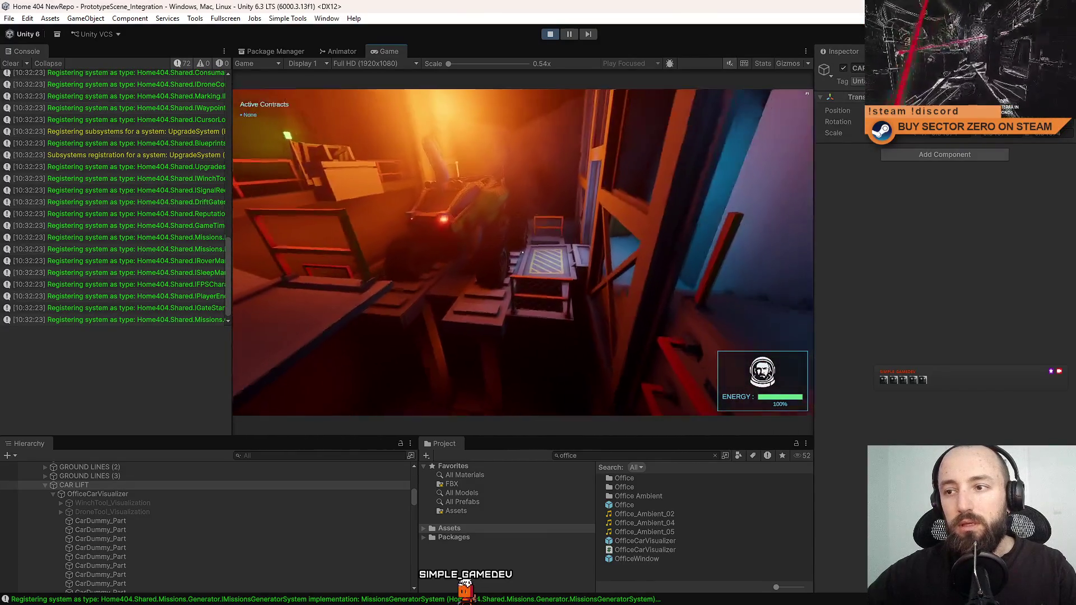
key("Escape")
key("Escape")
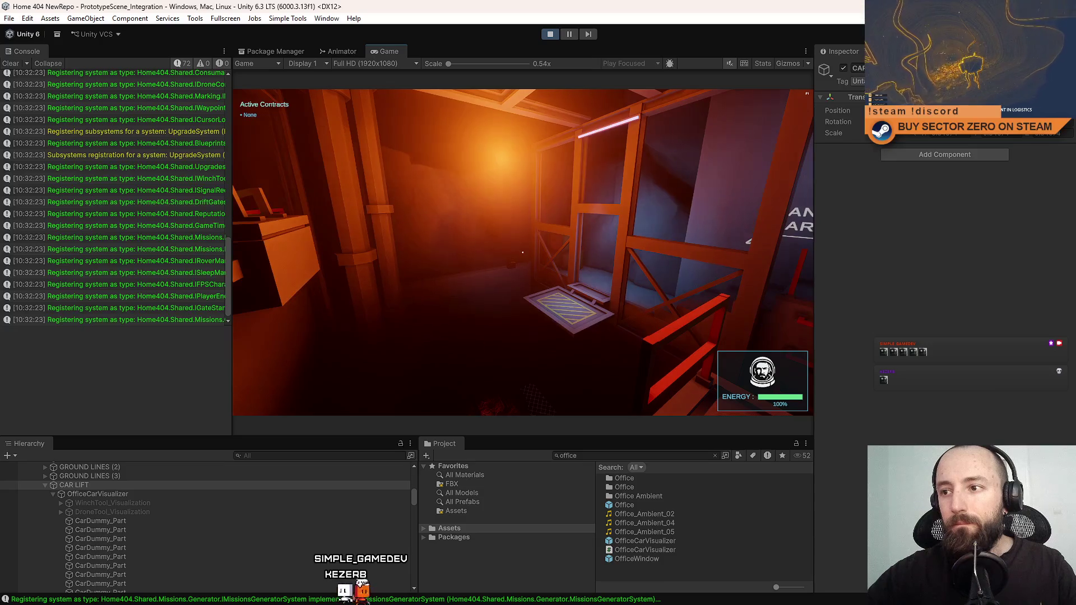
key("Escape")
key("Escape")
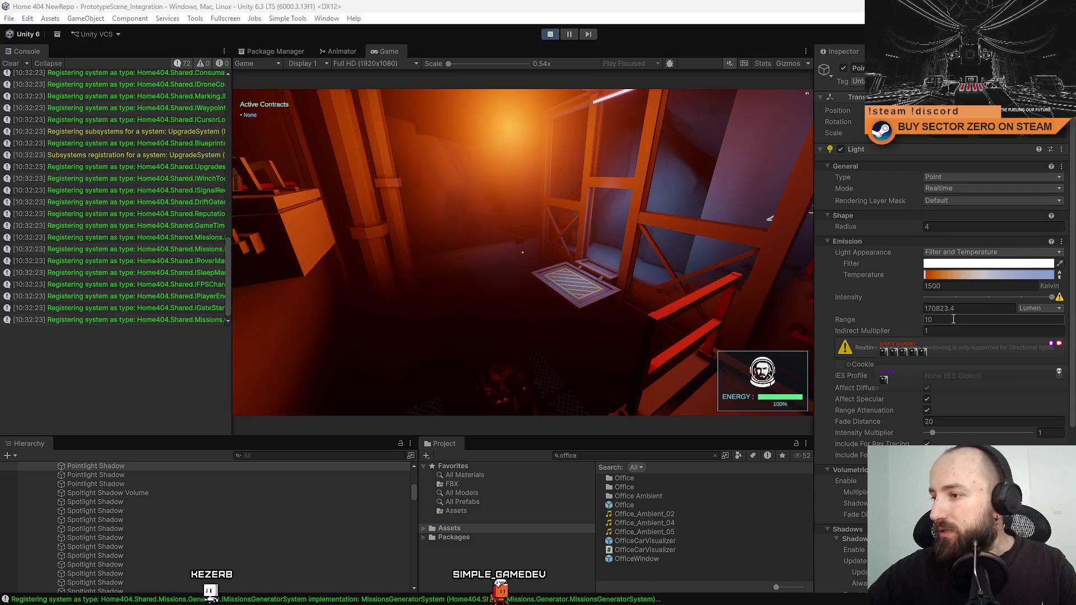
Set the selected spotlight's shadow map Update Mode to Every Frame and check it in game.
scroll(952, 319, "down", 3)
scroll(953, 319, "down", 3)
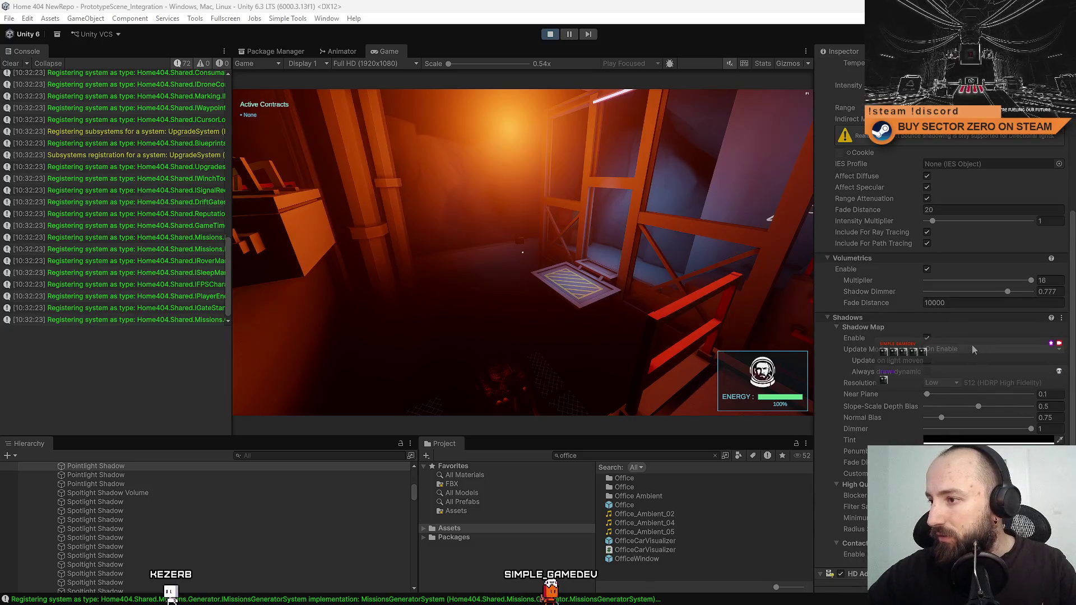
left_click(946, 351)
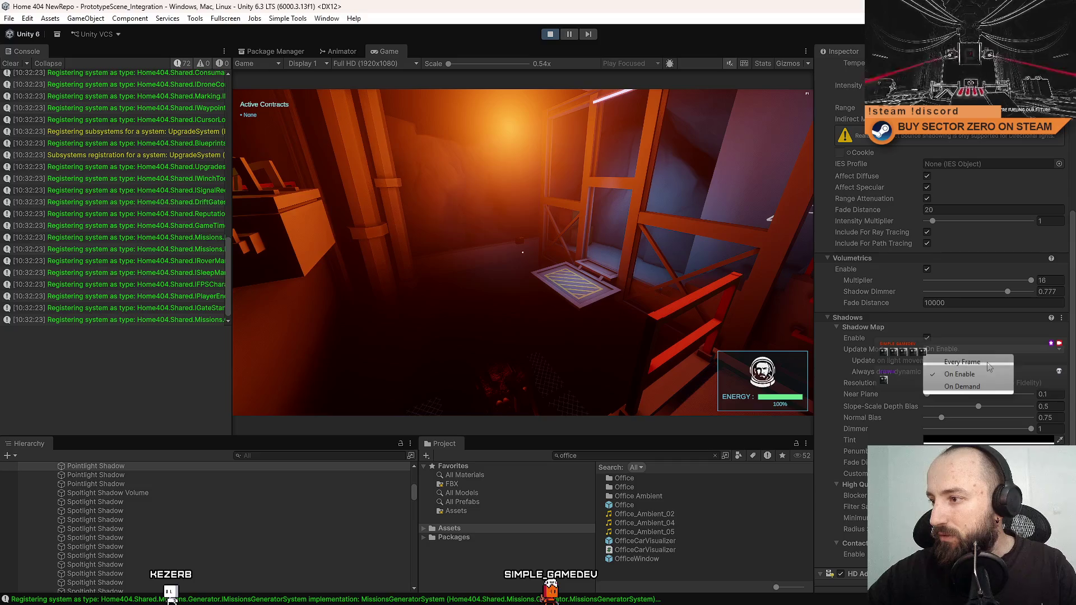
left_click(986, 363)
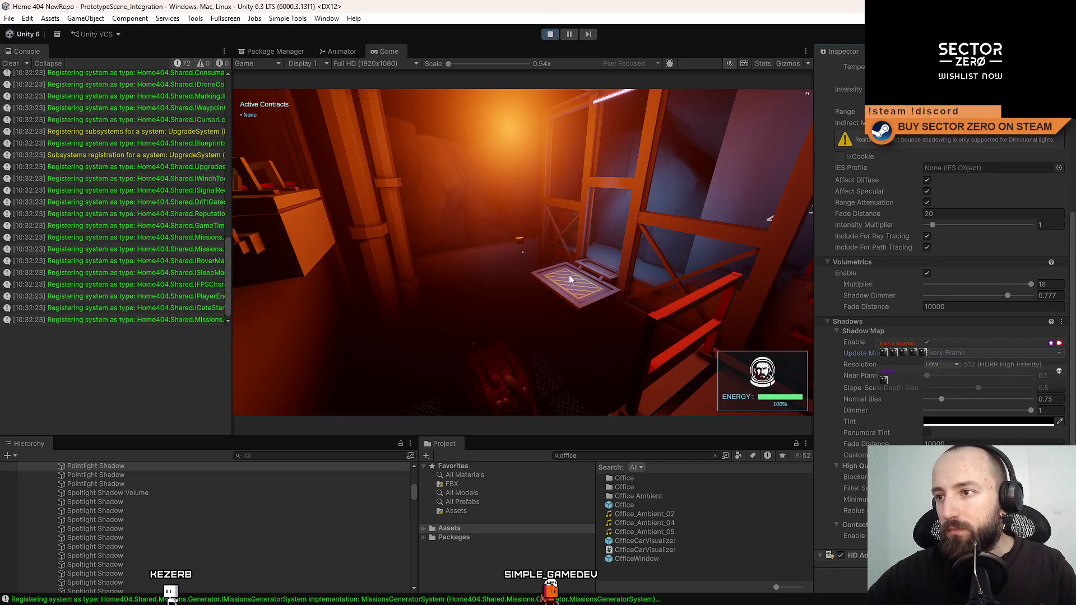
left_click(511, 287)
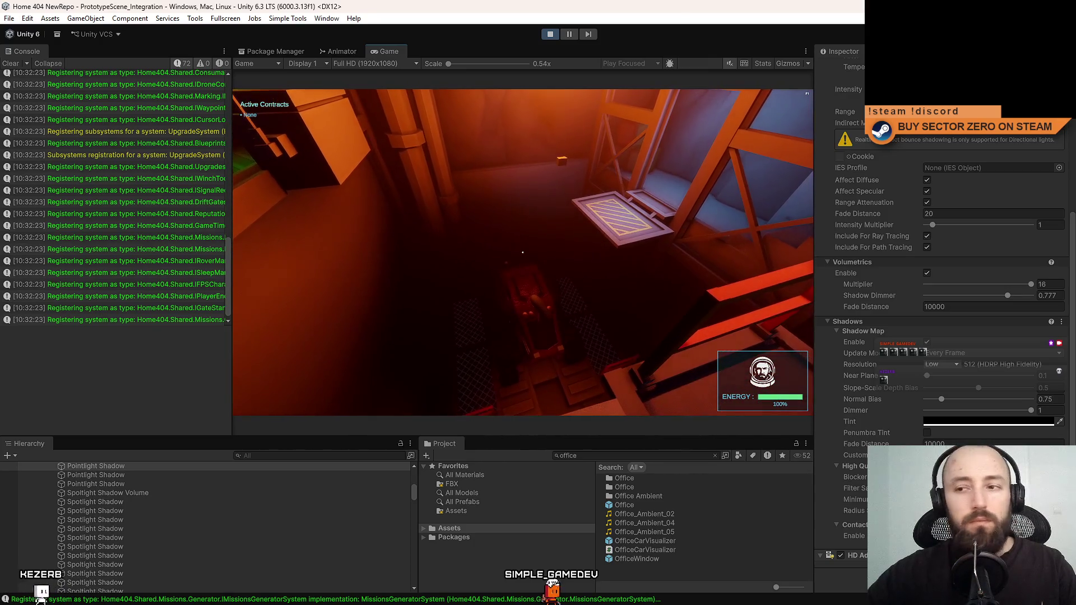
key("Escape")
key("Escape")
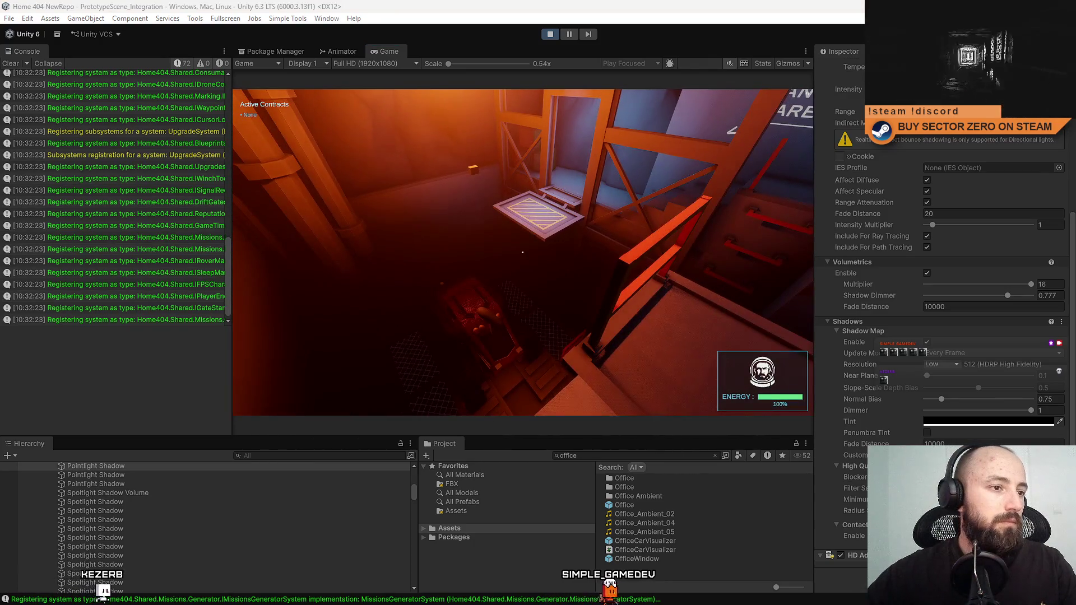
Set a second Spotlight Shadow light's Update Mode to Every Frame and retest in game.
left_click(95, 538)
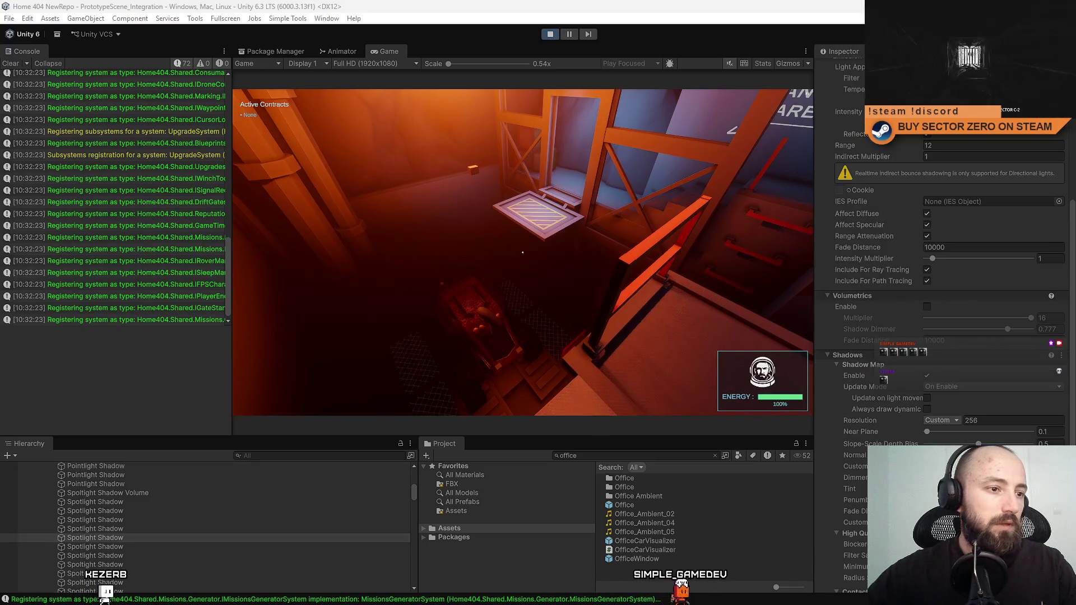
left_click(954, 389)
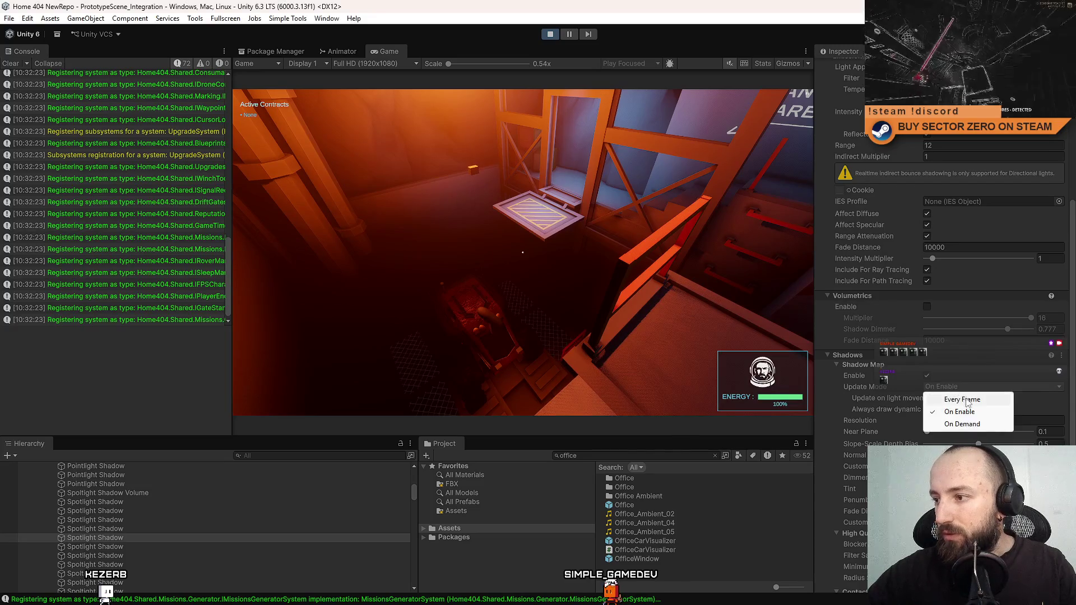
left_click(976, 400)
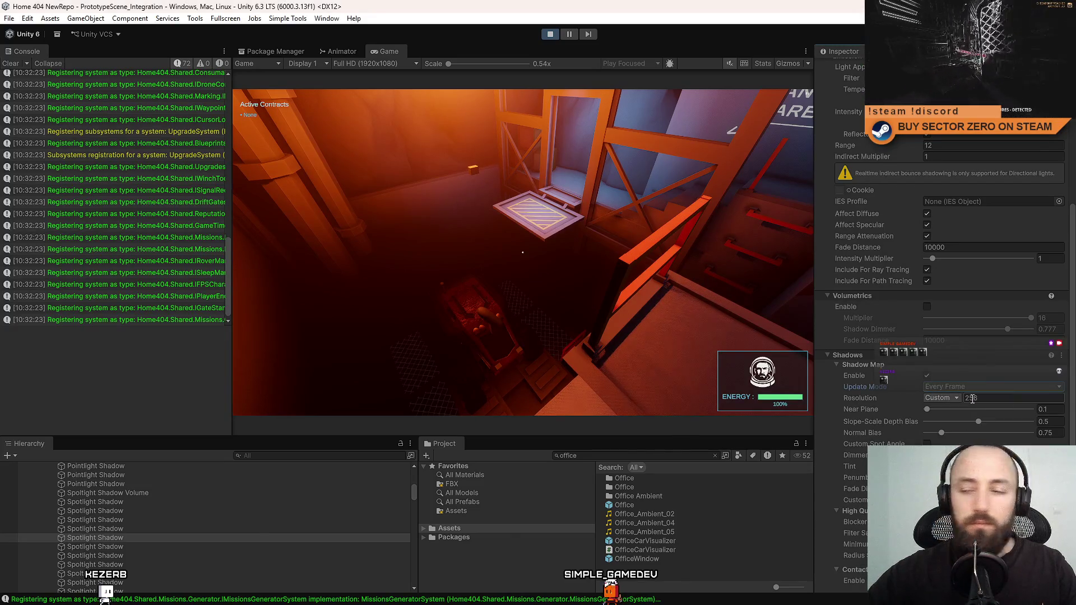
left_click(588, 295)
key("Escape")
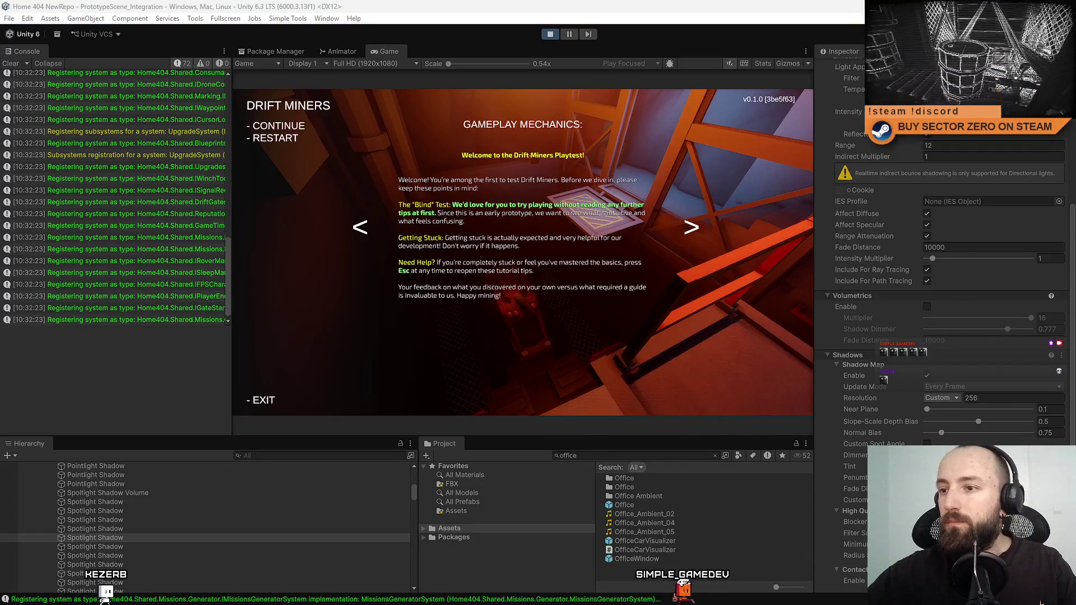
key("Escape")
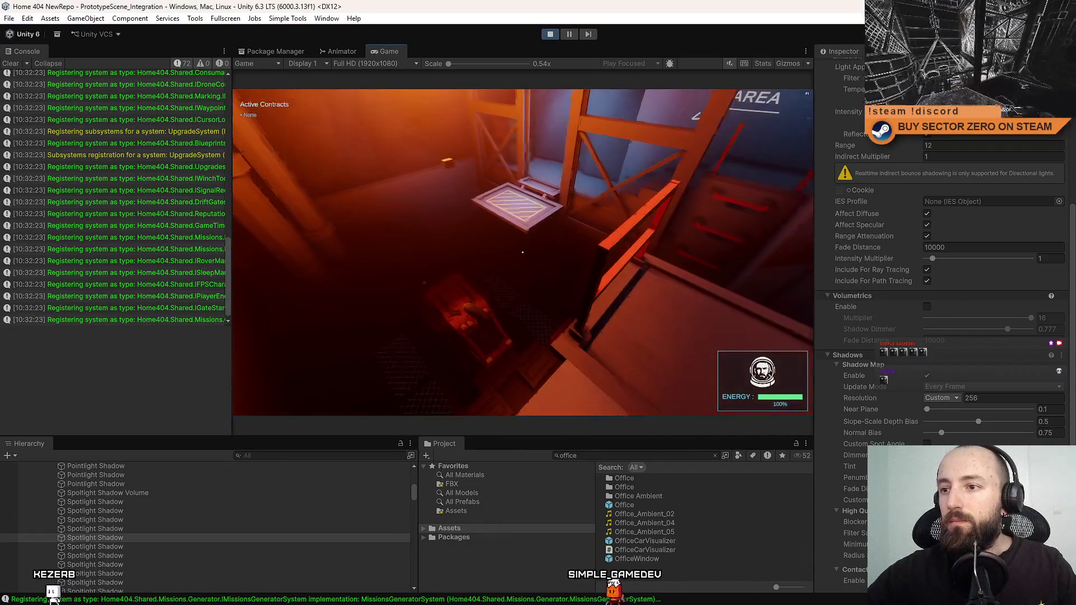
key("F10")
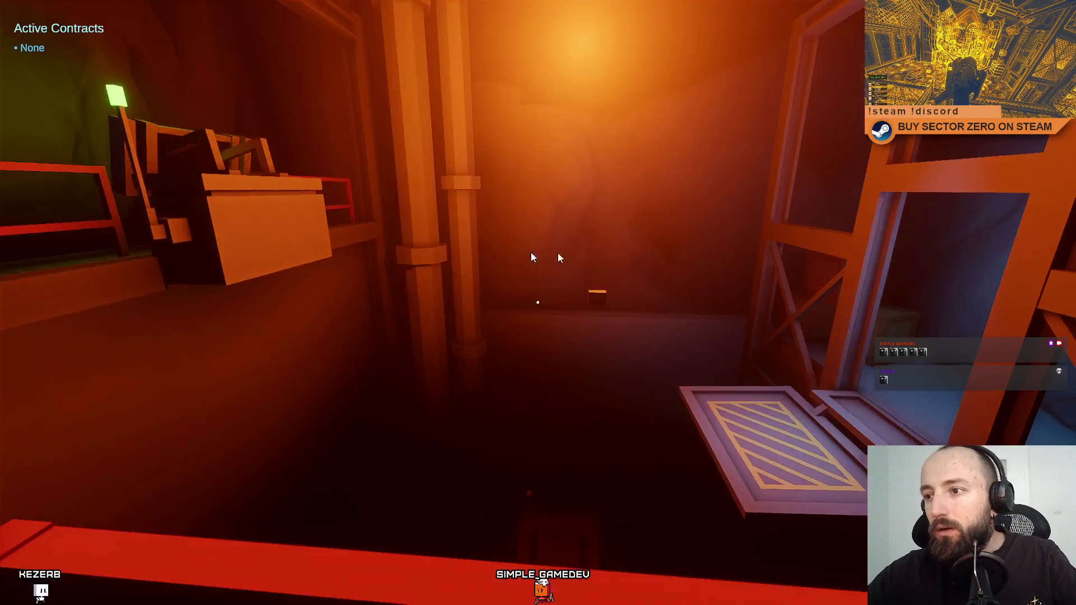
key("w")
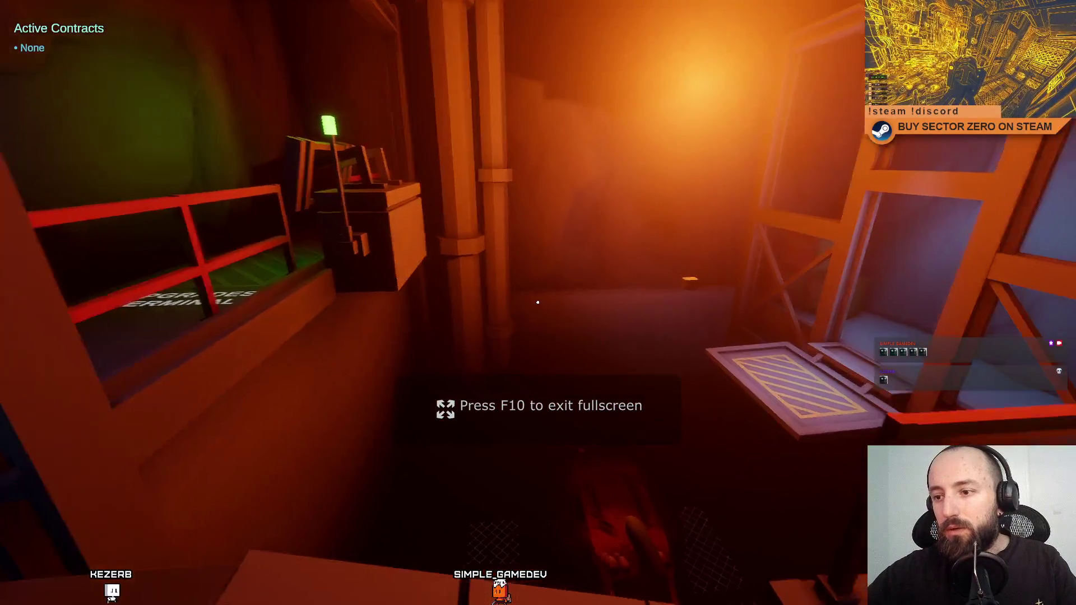
key("w")
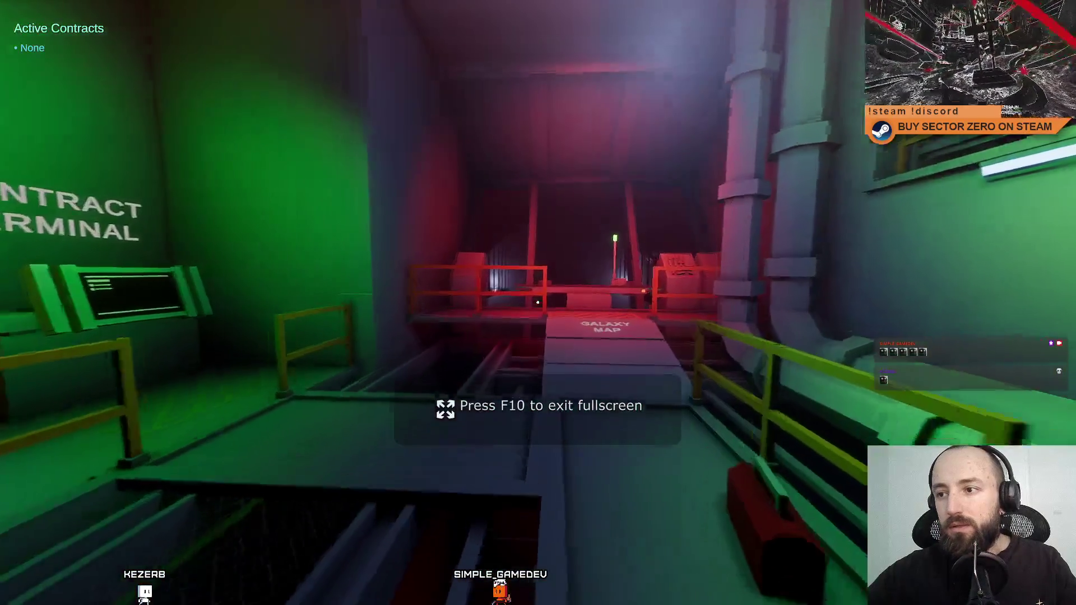
key("w")
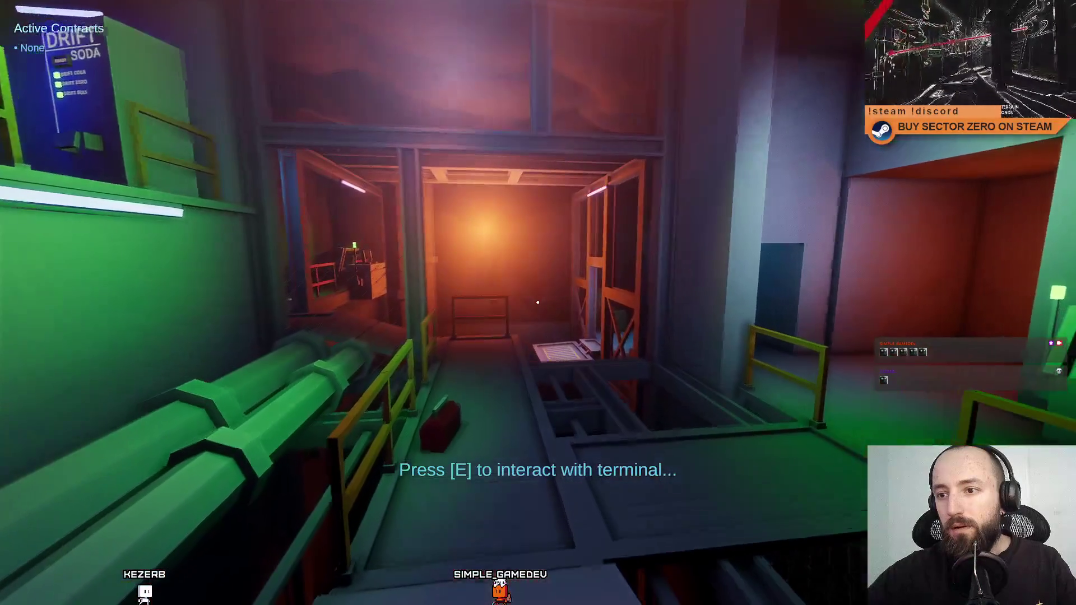
key("w")
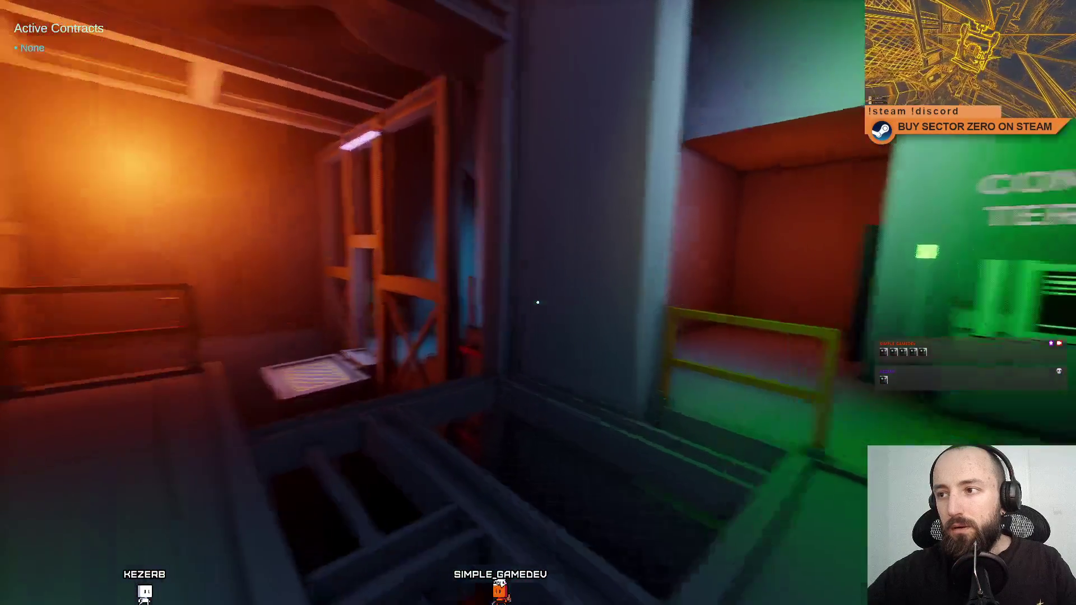
key("w")
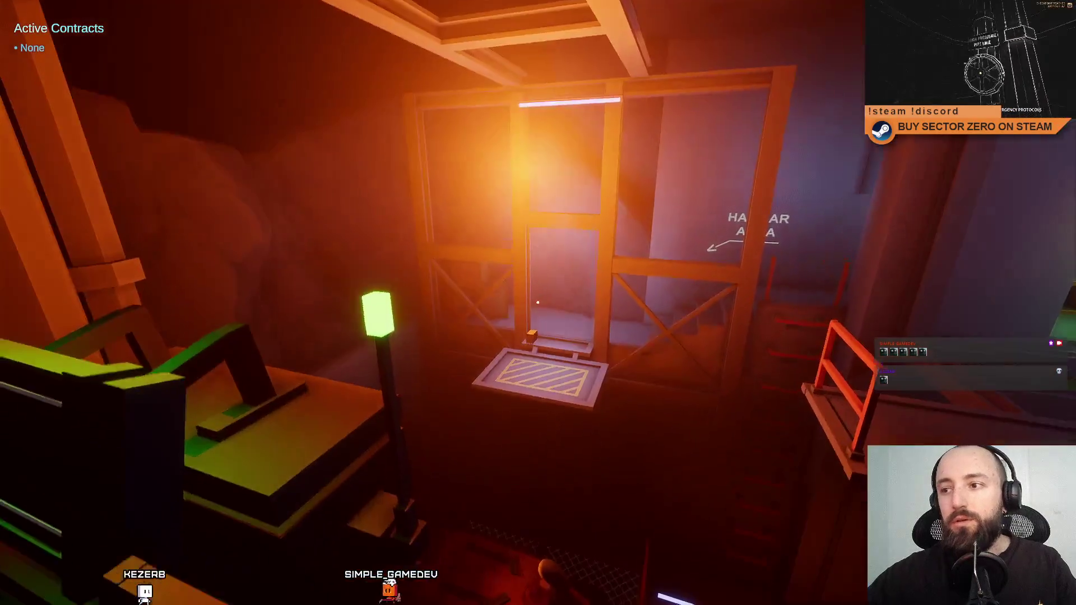
key("d")
key("d")
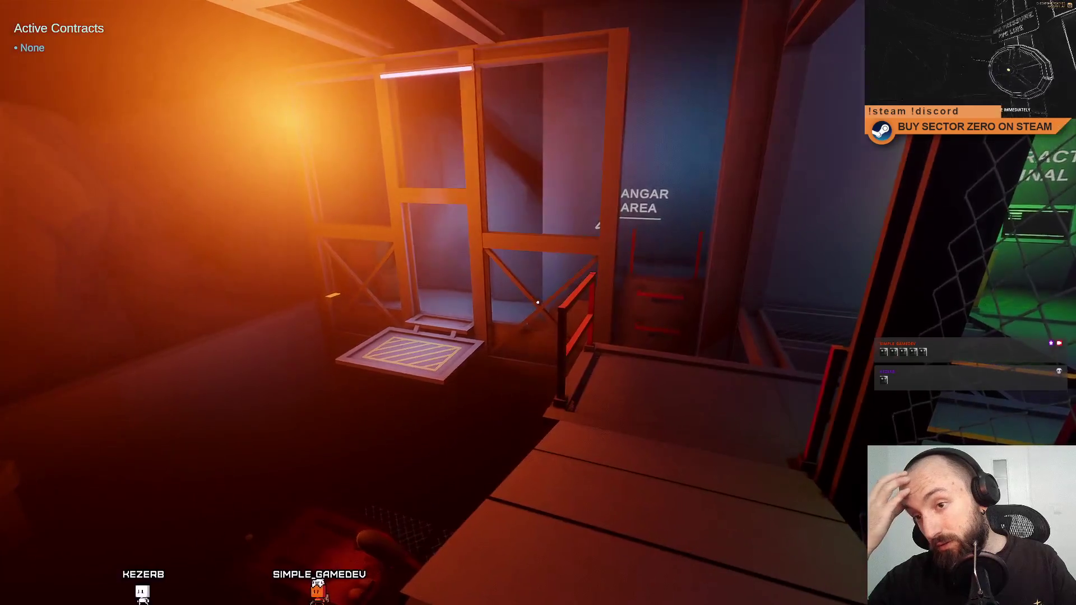
key("a")
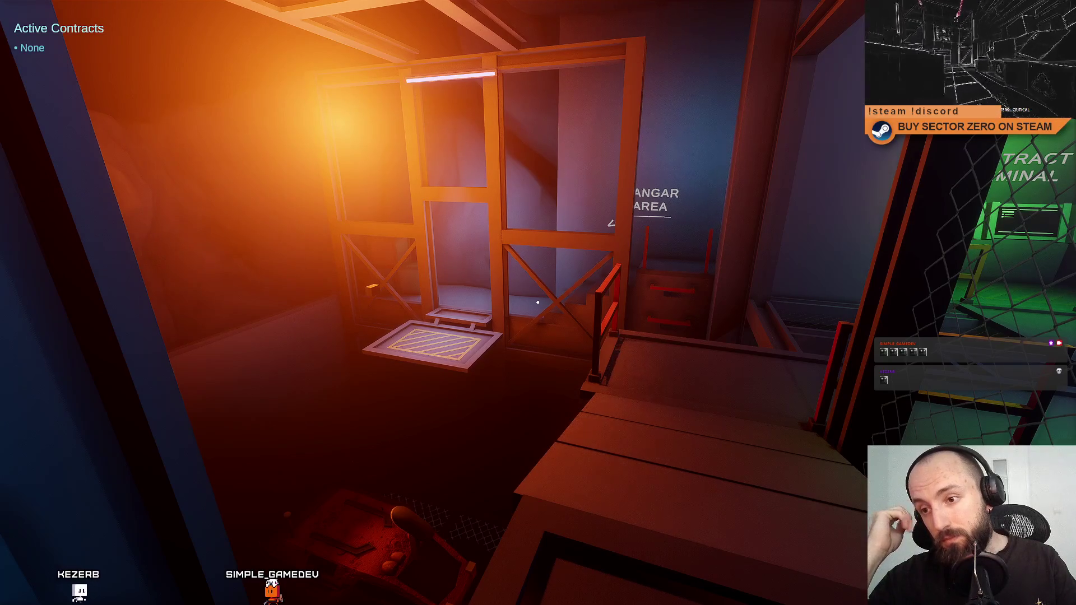
key("d")
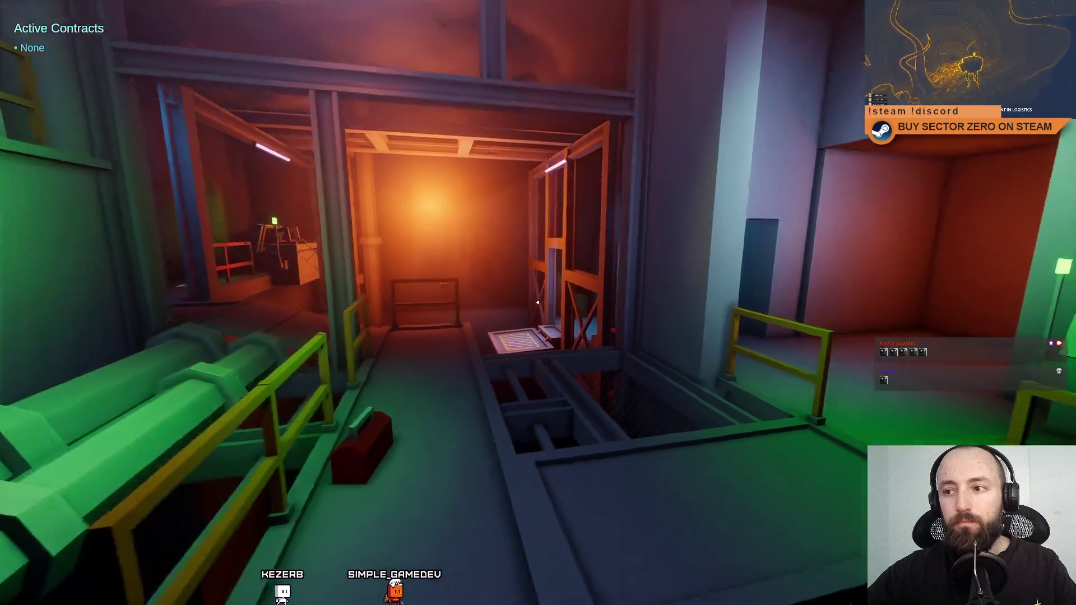
key("s")
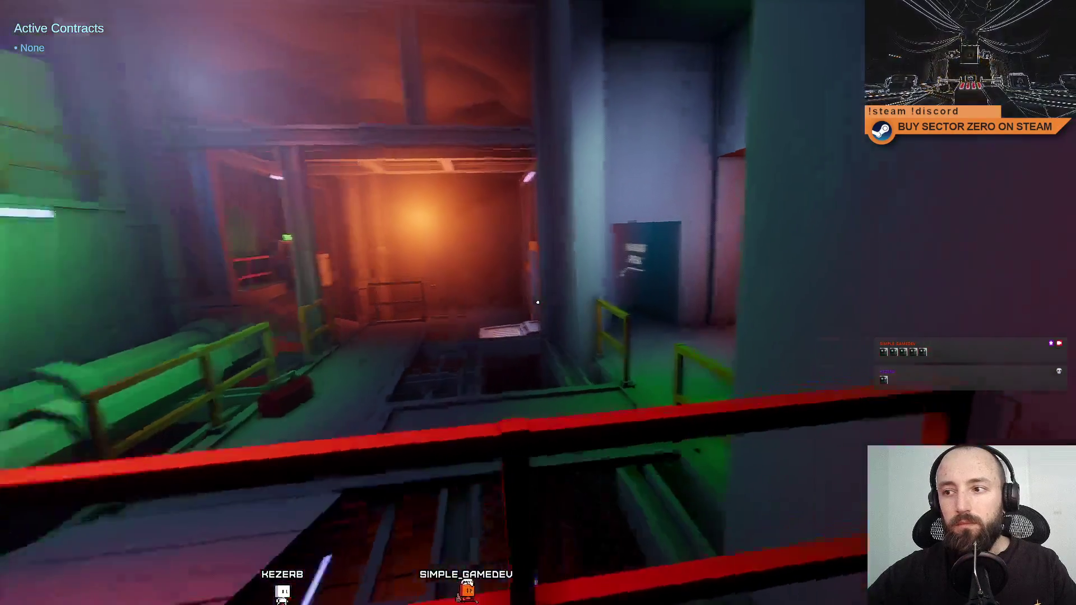
key("w")
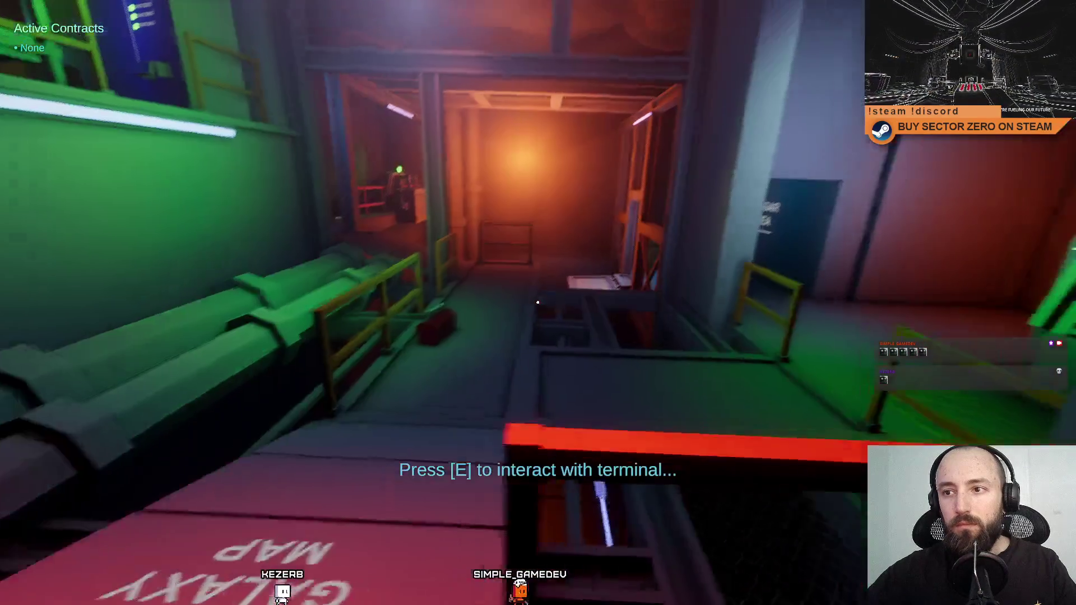
key("w")
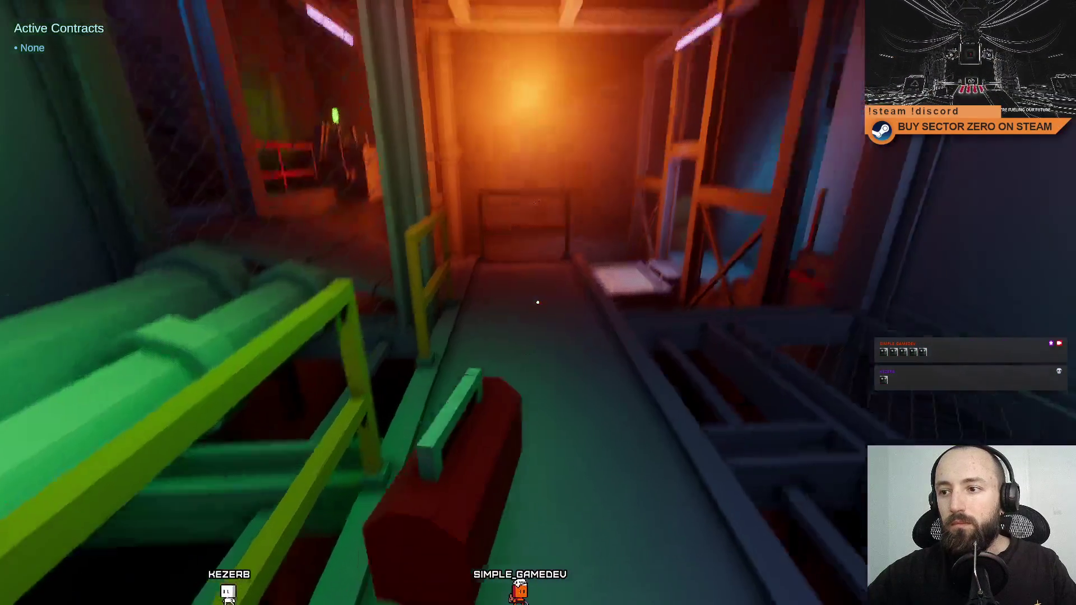
key("e")
key("w")
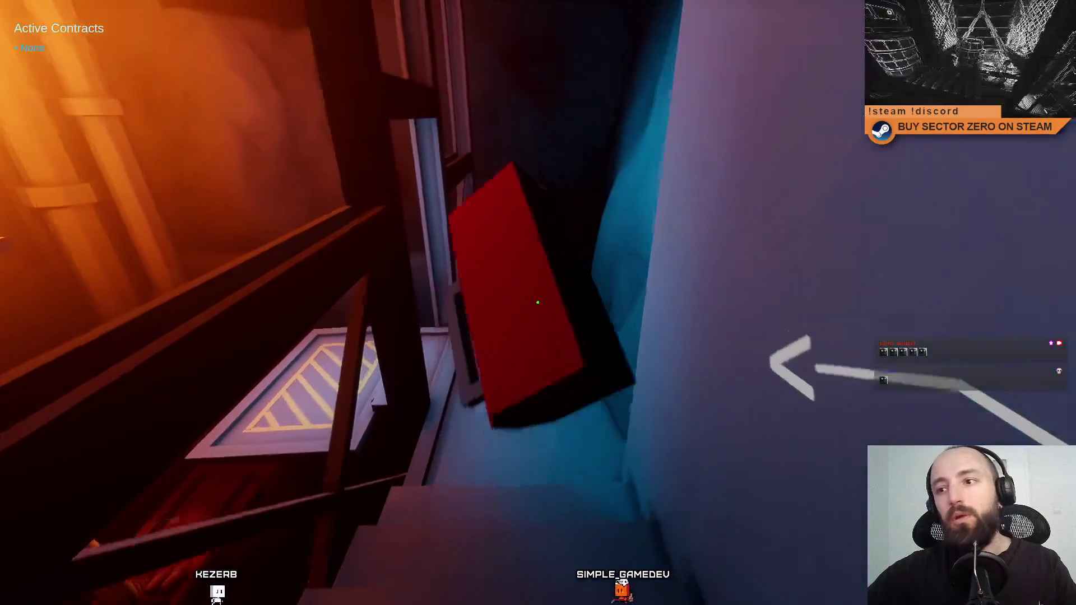
left_click(537, 303)
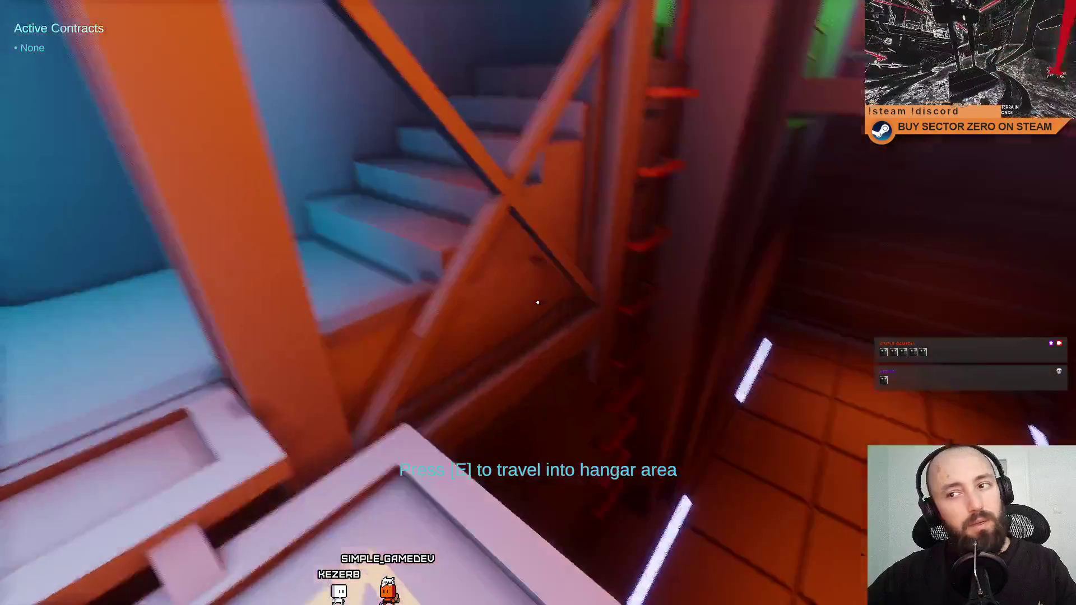
key("e")
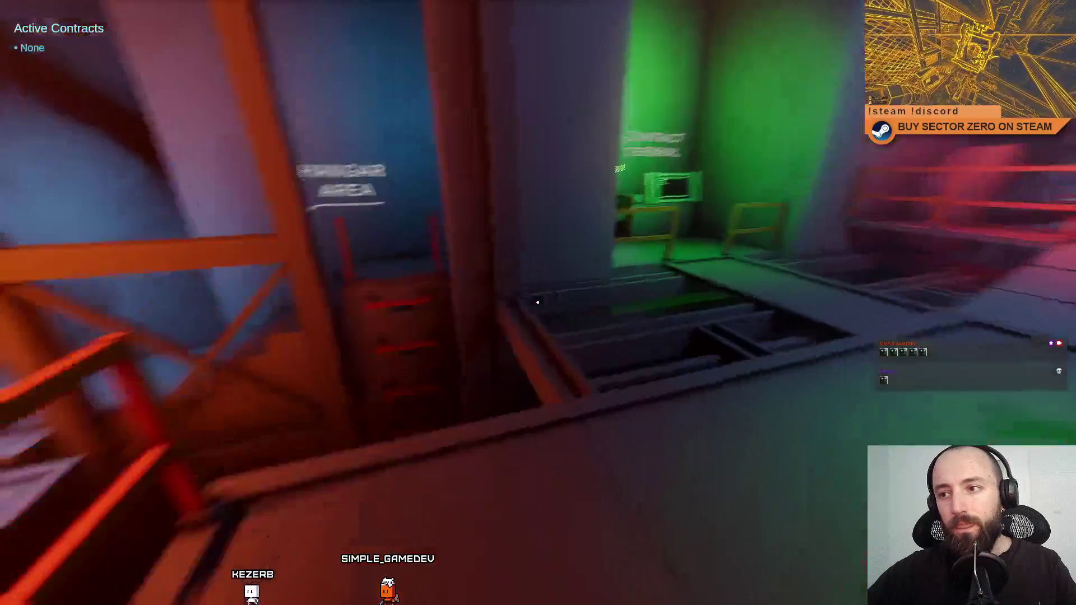
key("Escape")
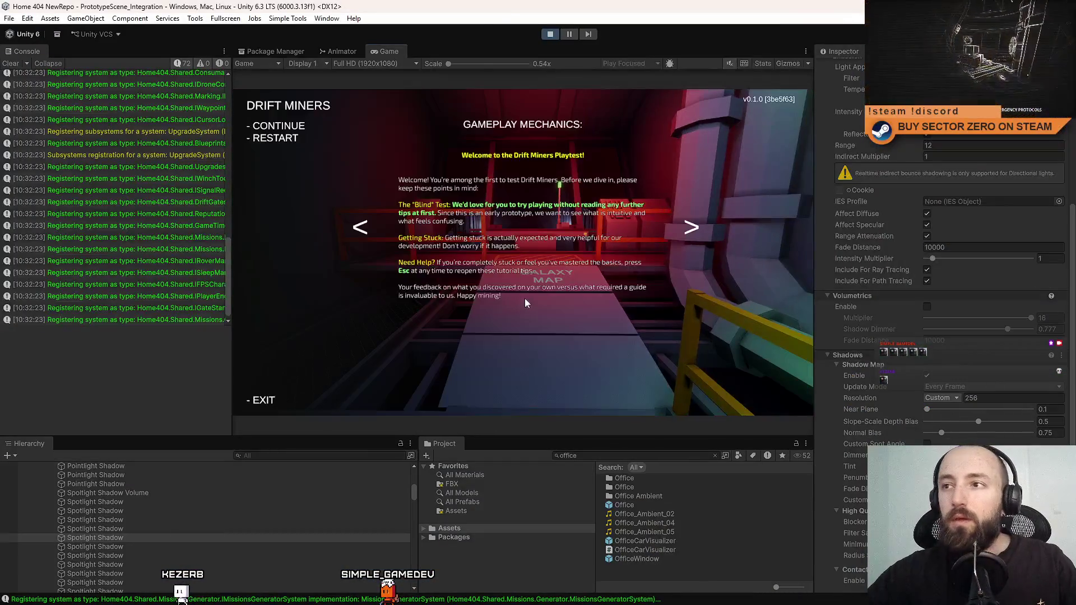
left_click(550, 35)
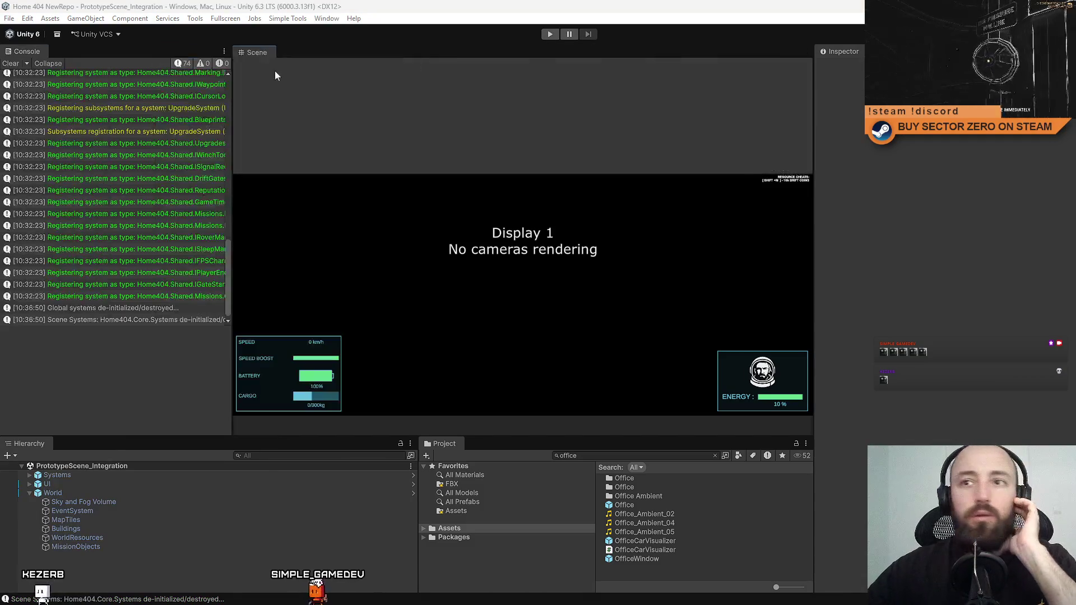
Switch to the Scene view, expand Systems in the Hierarchy, and focus the Hierarchy search field.
key("ctrl+1")
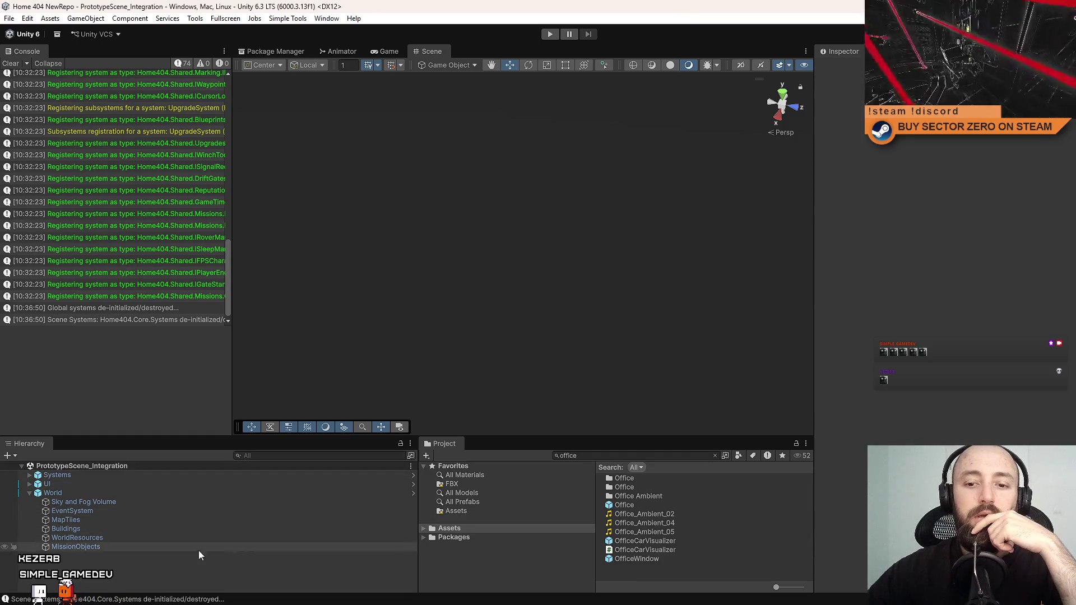
left_click(190, 547)
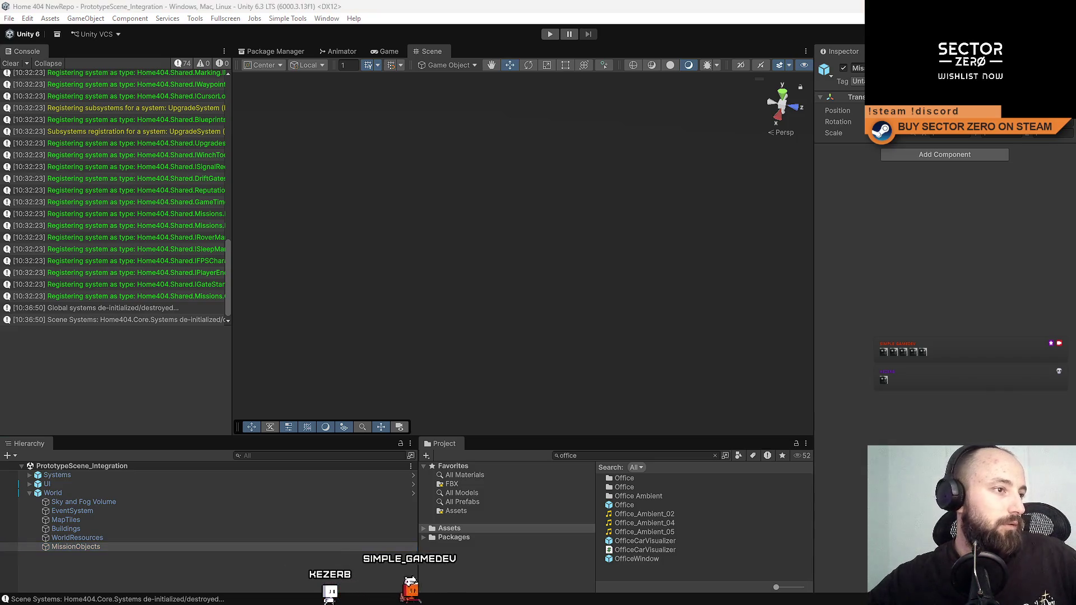
left_click(225, 579)
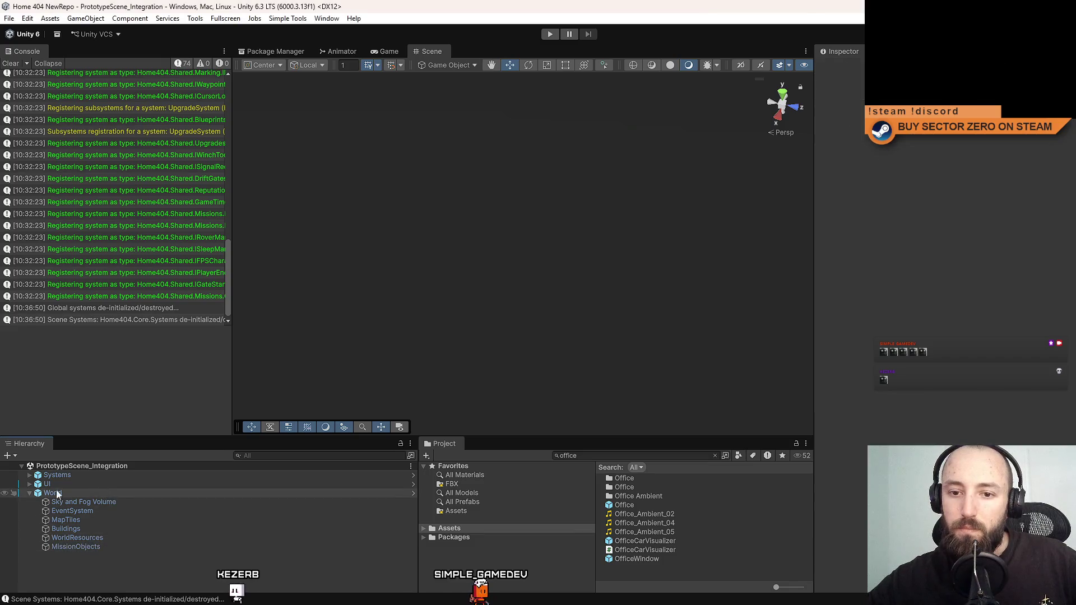
left_click(29, 475)
scroll(125, 566, "down", 3)
scroll(122, 555, "down", 8)
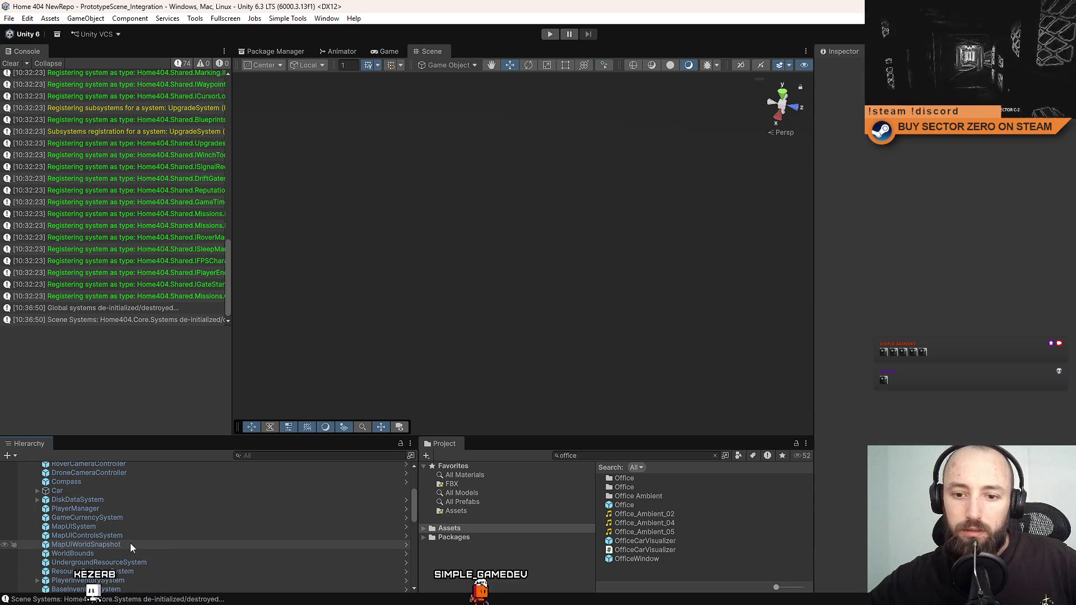
scroll(130, 543, "down", 3)
left_click(277, 457)
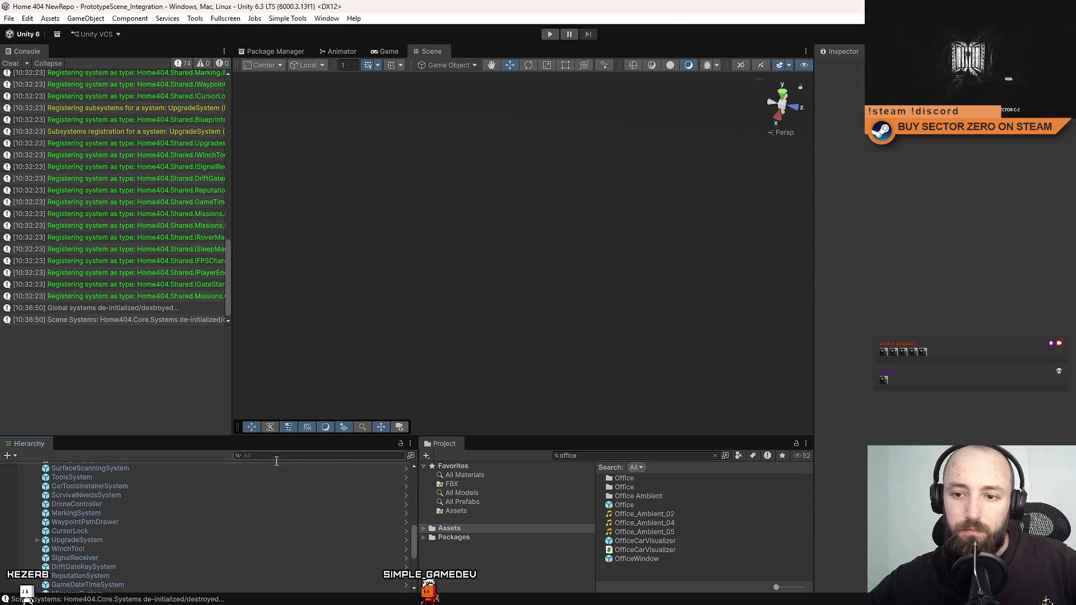
Search the Hierarchy for 'music' and select MusicManager within the full object tree.
type("music")
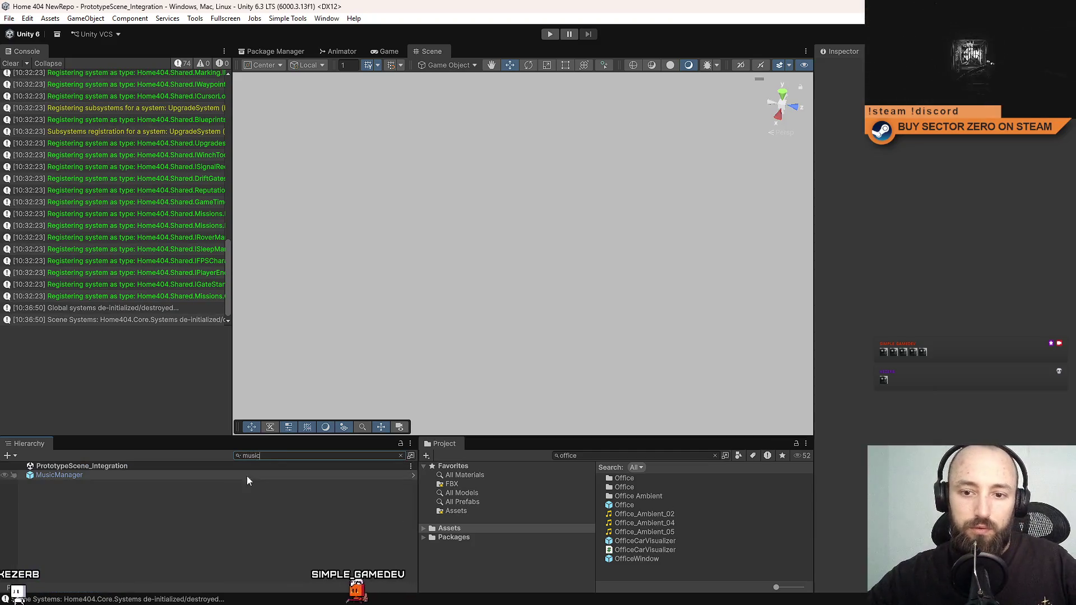
left_click(276, 474)
left_click(400, 455)
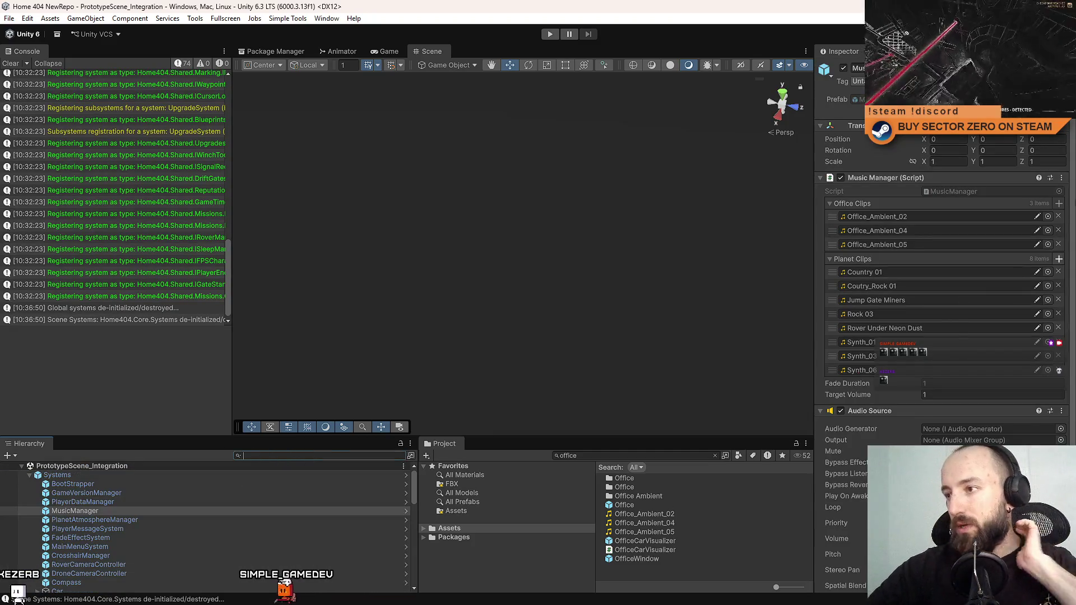
Scroll through the Music Manager clip lists and Audio Source settings in the Inspector.
mouse_move(644, 10)
left_mouse_down()
mouse_move(616, 73)
mouse_move(588, 4)
left_mouse_up()
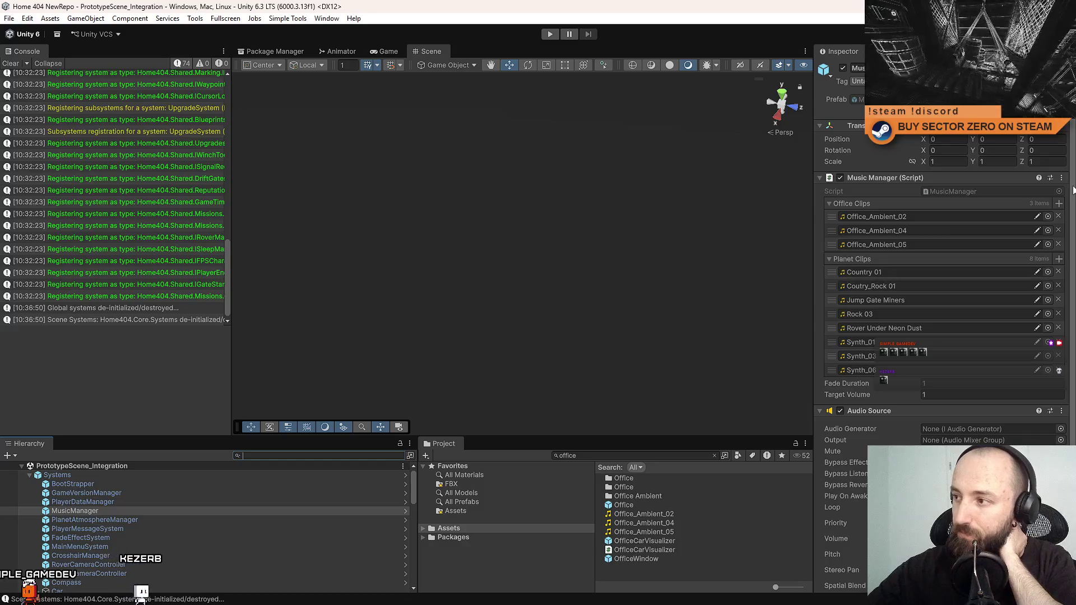
left_click_drag(1072, 191, 1074, 210)
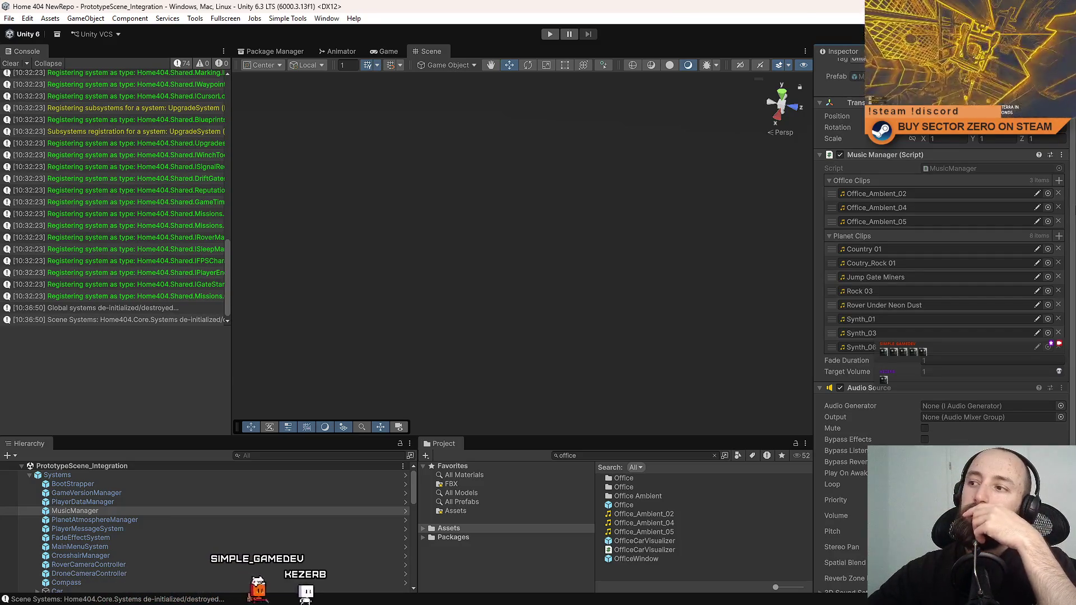
scroll(942, 252, "down", 1)
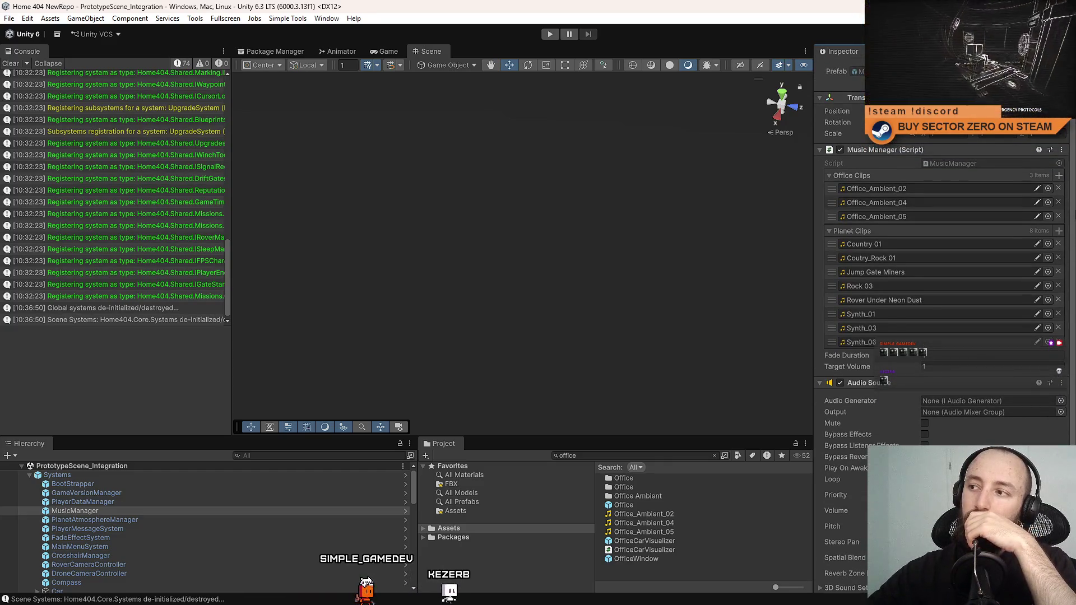
scroll(941, 252, "down", 1)
scroll(942, 252, "down", 1)
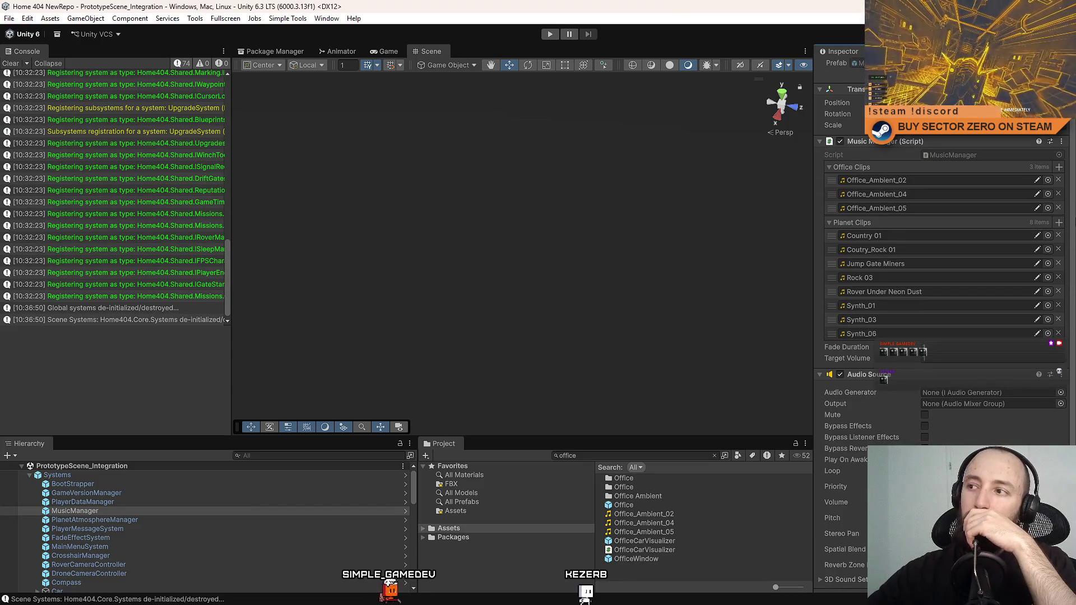
scroll(1074, 250, "down", 2)
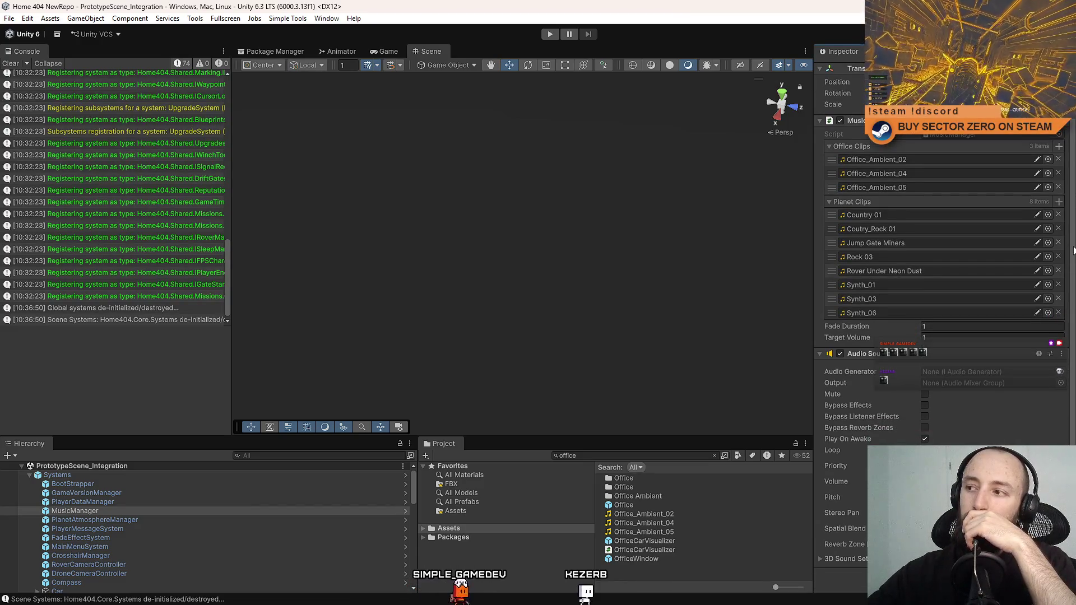
scroll(1074, 250, "up", 2)
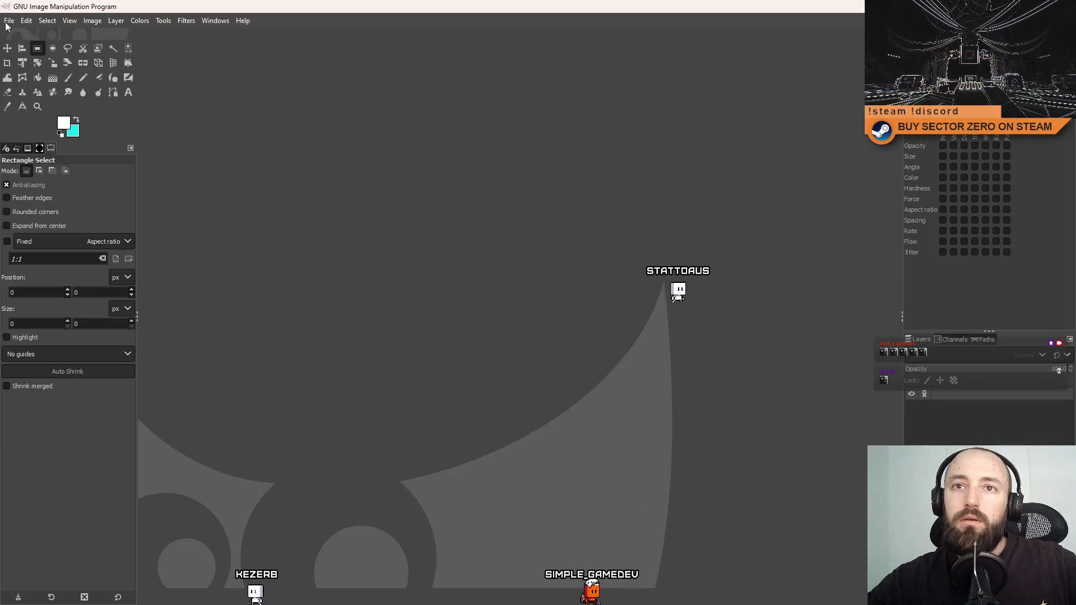
Create a new 1920x1080 image.
left_click(8, 21)
left_click(32, 36)
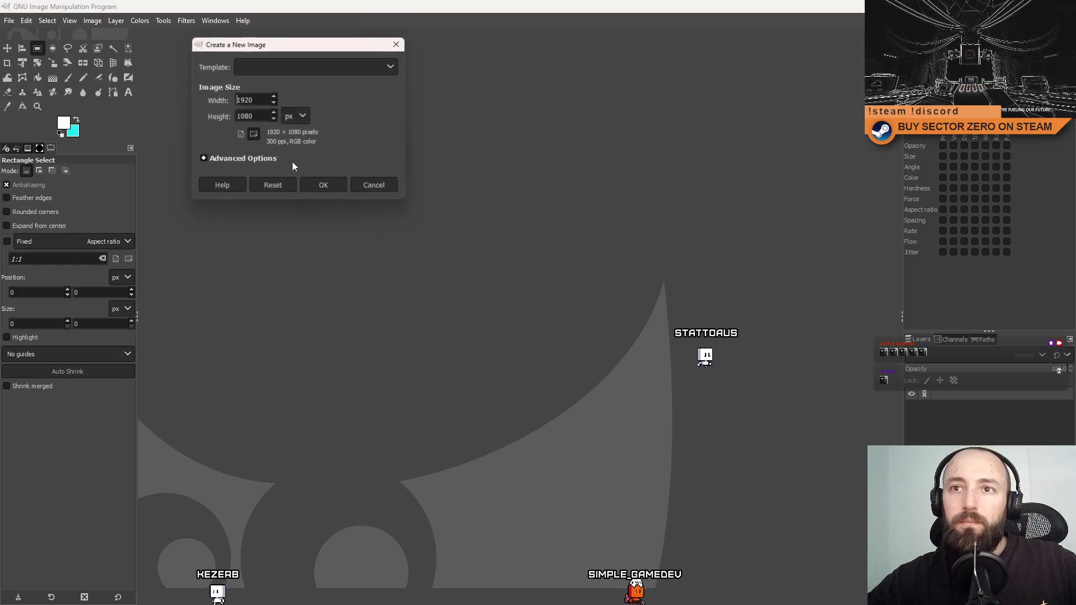
left_click(341, 185)
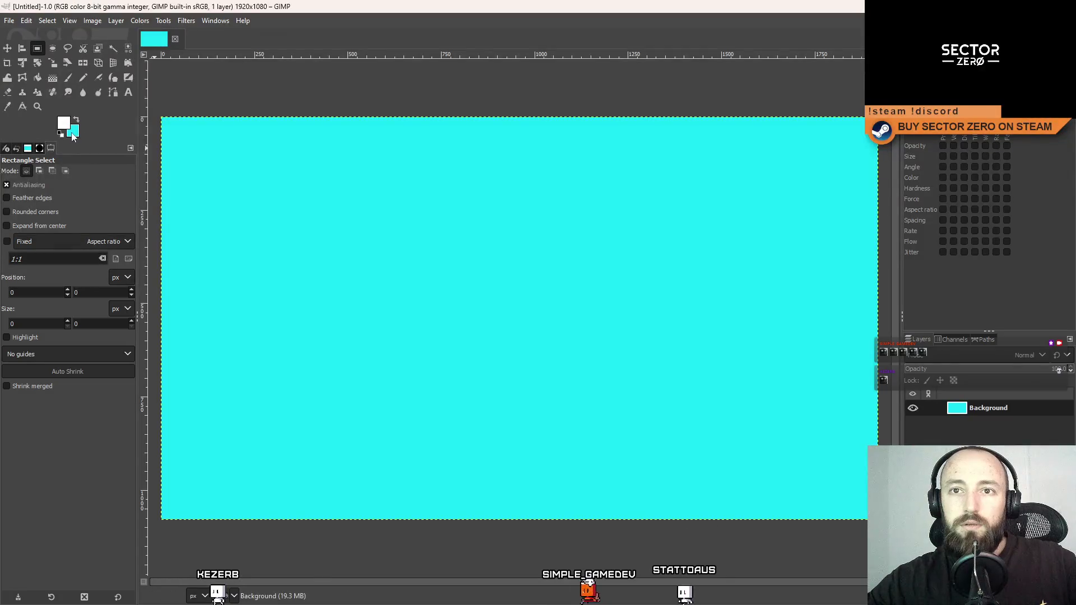
Bucket-fill the whole canvas with dark grey 474747.
left_click(73, 138)
left_click_drag(42, 164, 13, 143)
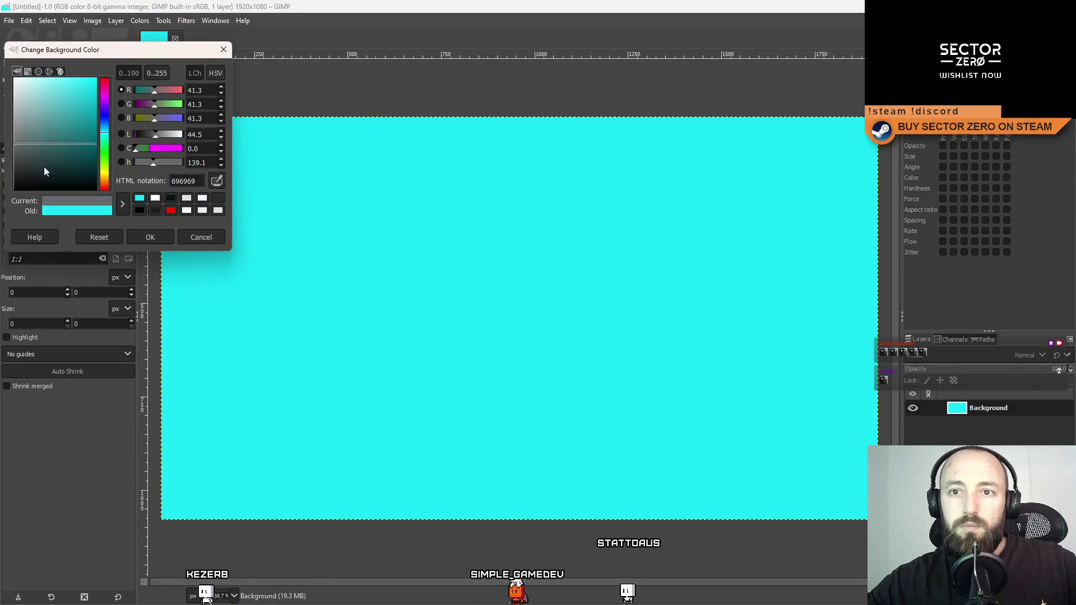
left_click(15, 159)
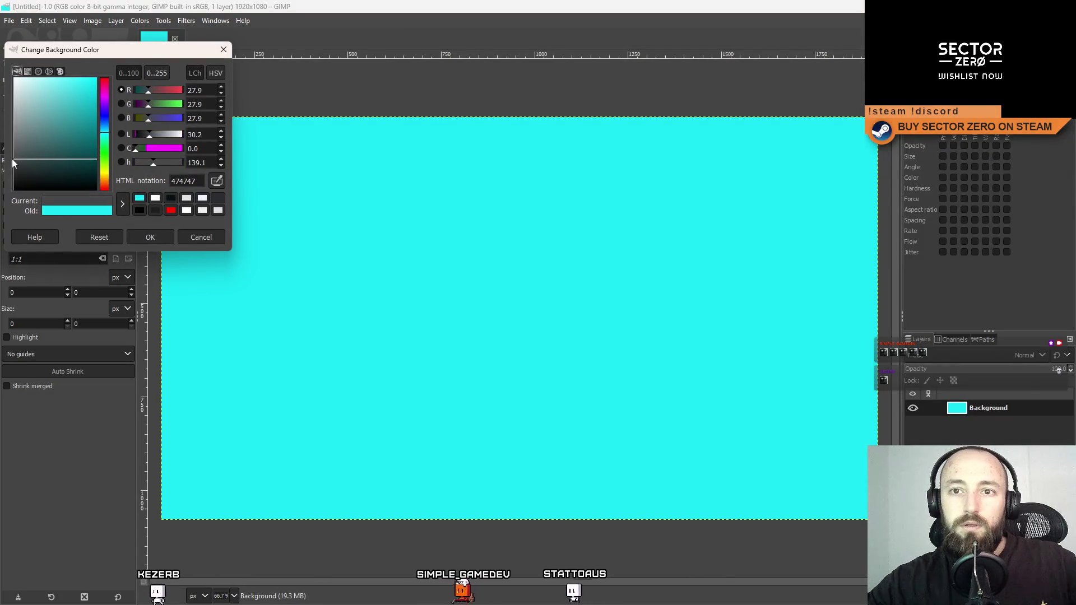
left_click(150, 237)
key("shift+b")
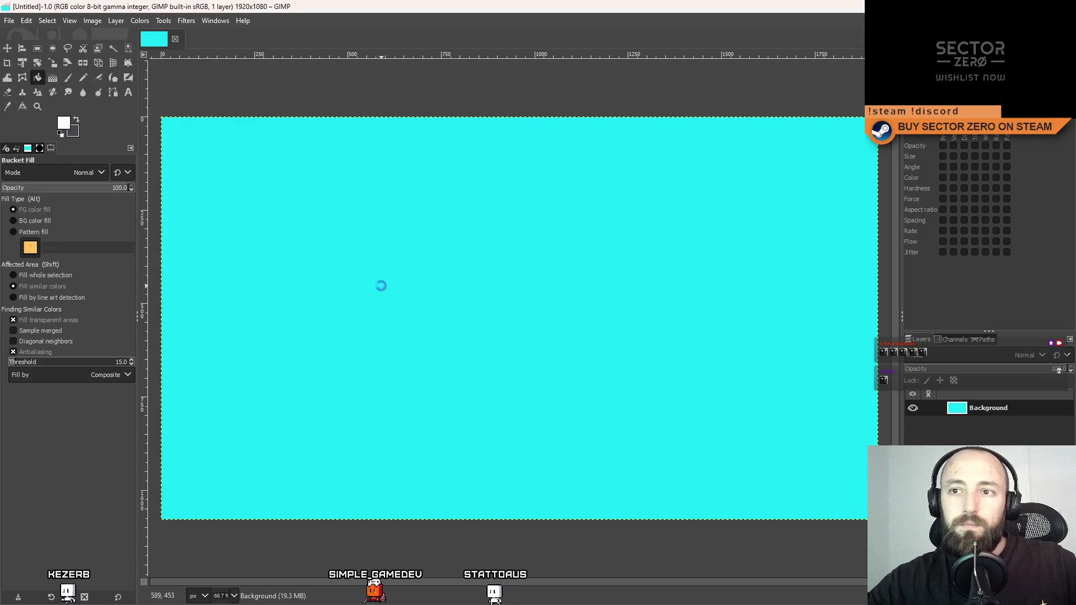
left_click(76, 120)
left_click(386, 250)
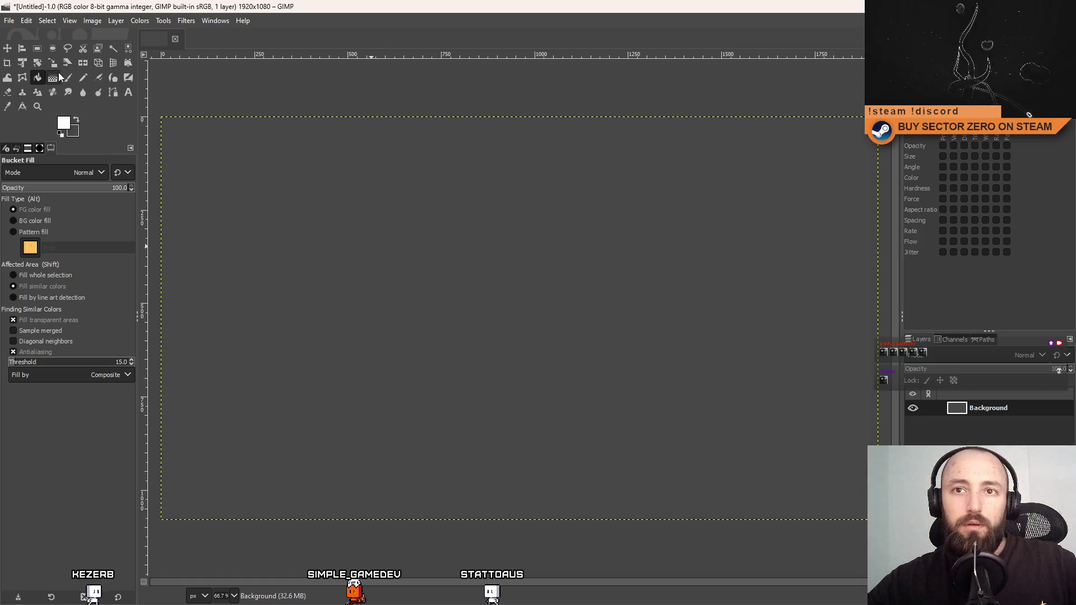
Select the Paintbrush with a bright orange foreground colour.
left_click(66, 78)
left_click(63, 122)
left_click(105, 181)
mouse_move(71, 103)
left_mouse_down()
mouse_move(59, 89)
mouse_move(93, 73)
left_mouse_up()
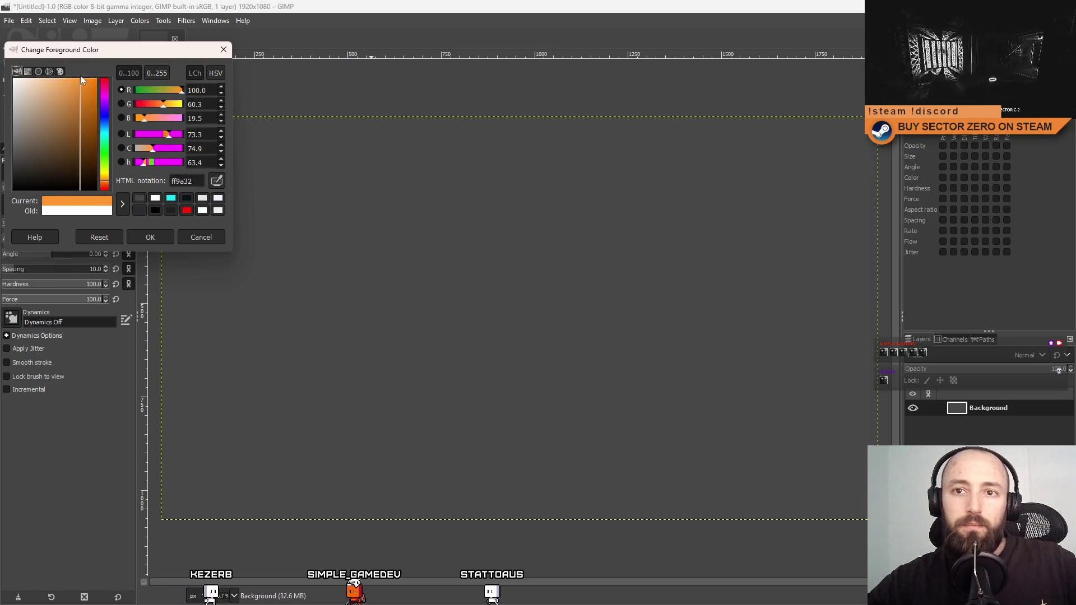
left_click(150, 237)
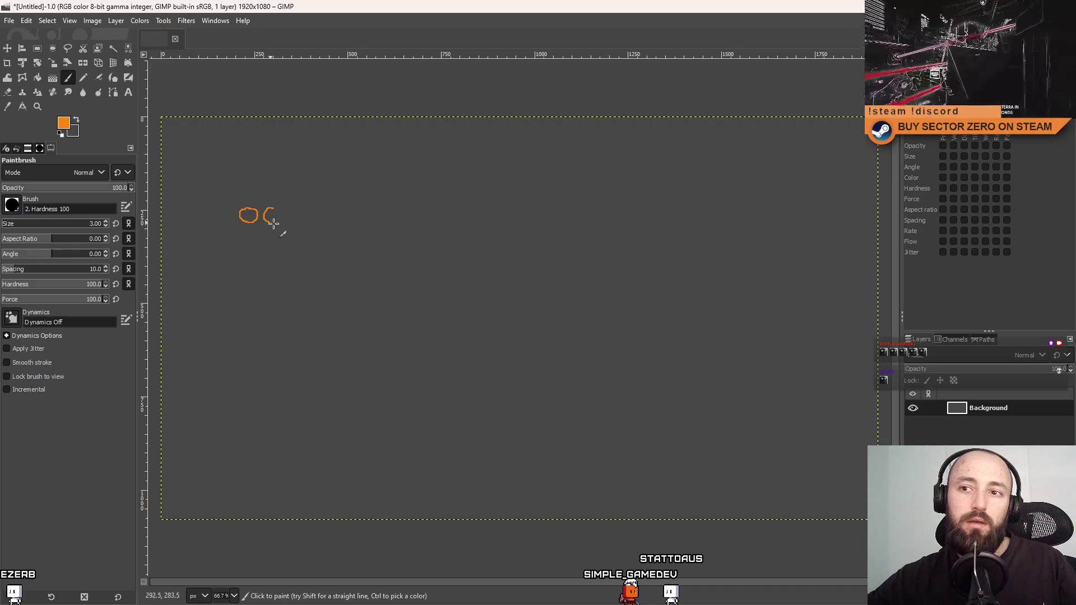
Undo both circle doodles and turn on Smooth stroke for the brush.
key("ctrl+z")
key("ctrl+z")
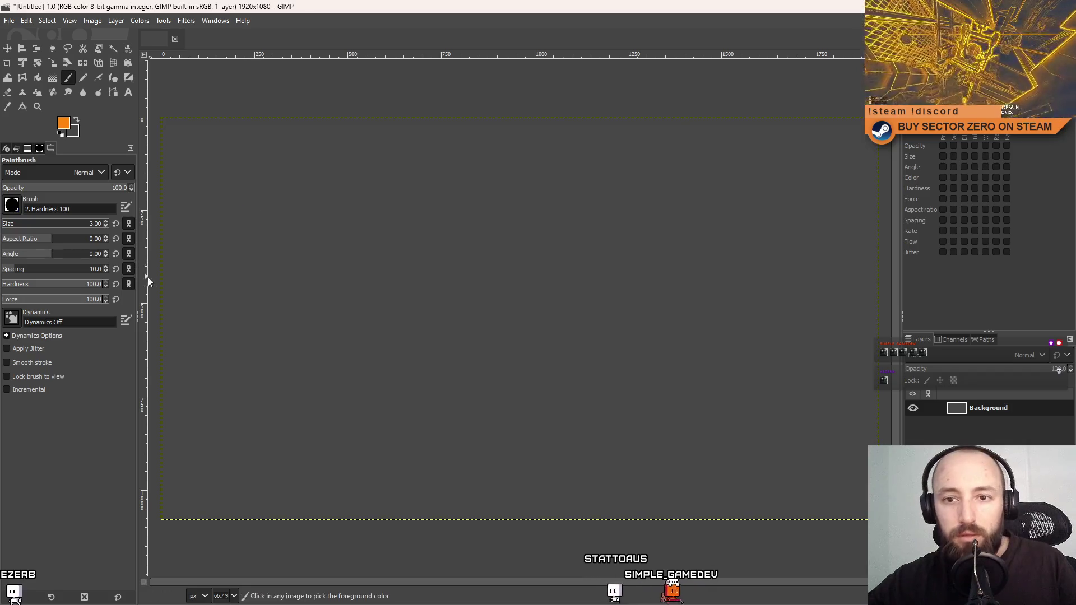
left_click(30, 363)
left_click_drag(359, 252, 351, 250)
Draw three small squares with straight orange lines.
key("ctrl+z")
mouse_move(286, 240)
left_mouse_down()
mouse_move(298, 258)
mouse_move(320, 224)
mouse_move(288, 250)
mouse_move(297, 241)
mouse_move(284, 238)
left_mouse_up()
key("ctrl+z")
key("ctrl+z")
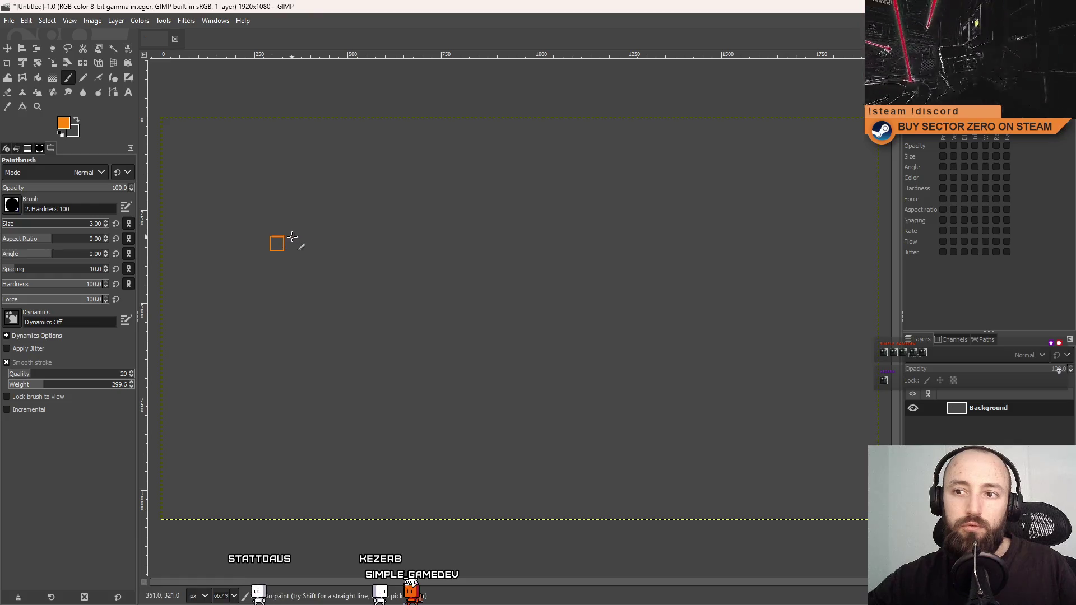
left_click(308, 237, "shift")
left_click(292, 236, "shift")
left_click(315, 236)
left_click(316, 250, "shift")
left_click(329, 250, "shift")
left_click(315, 234, "shift")
Draw the orange rectangular panel outline enclosing the three squares.
left_click(247, 221)
left_click(247, 271, "shift")
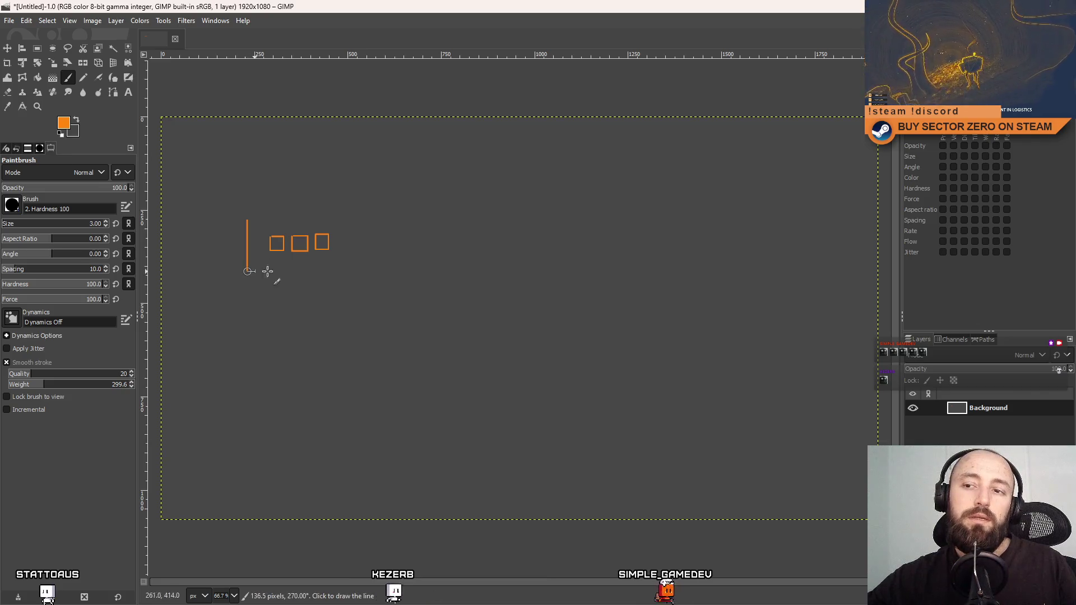
left_click(348, 271, "shift")
left_click(347, 218, "shift")
left_click(248, 218, "shift")
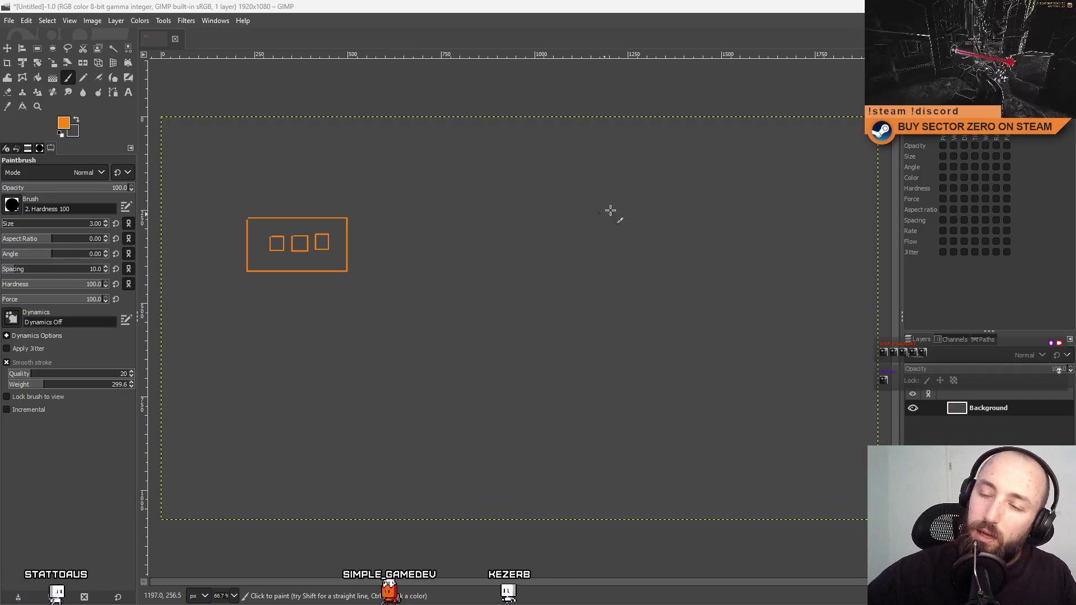
left_click(248, 286)
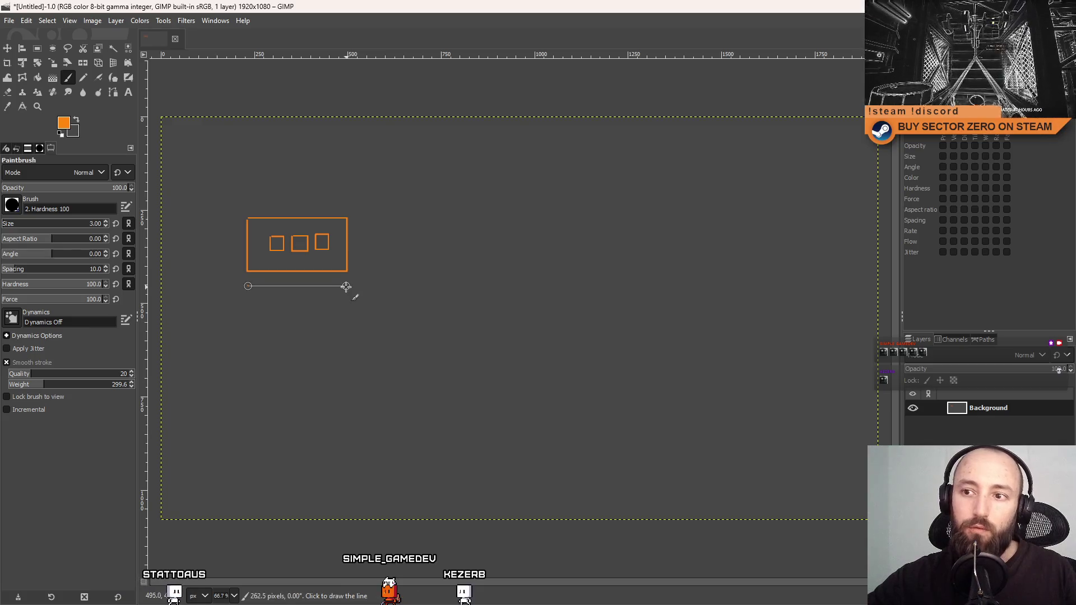
Draw two orange boxes below the first panel, each holding a scribbled wavy line.
left_click(346, 333, "shift")
left_click(248, 333, "shift")
mouse_move(269, 311)
left_mouse_down()
mouse_move(330, 310)
mouse_move(277, 296)
left_mouse_up()
key("ctrl+z")
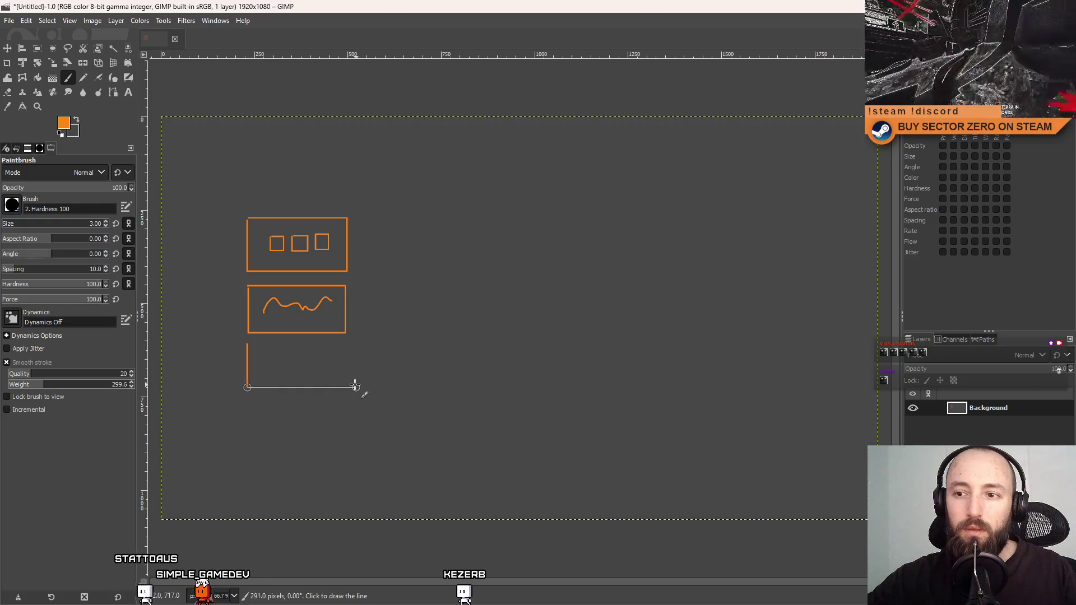
left_click(345, 344, "shift")
left_click(248, 343, "shift")
mouse_move(259, 373)
left_mouse_down()
mouse_move(301, 356)
mouse_move(323, 364)
left_mouse_up()
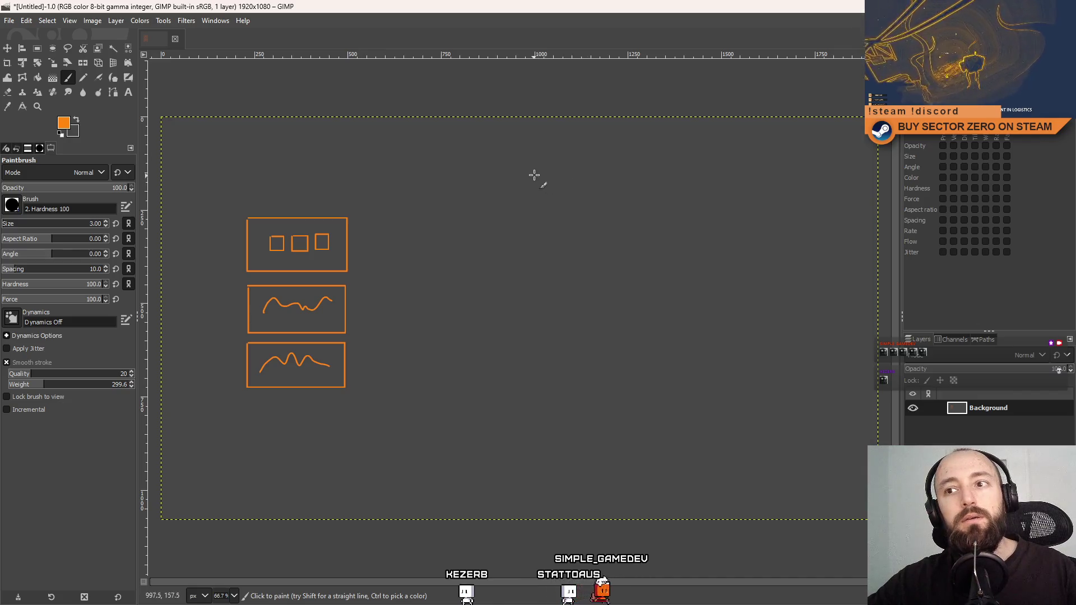
Draw a large notched outline shape to the right of the panels.
left_click_drag(504, 187, 504, 217)
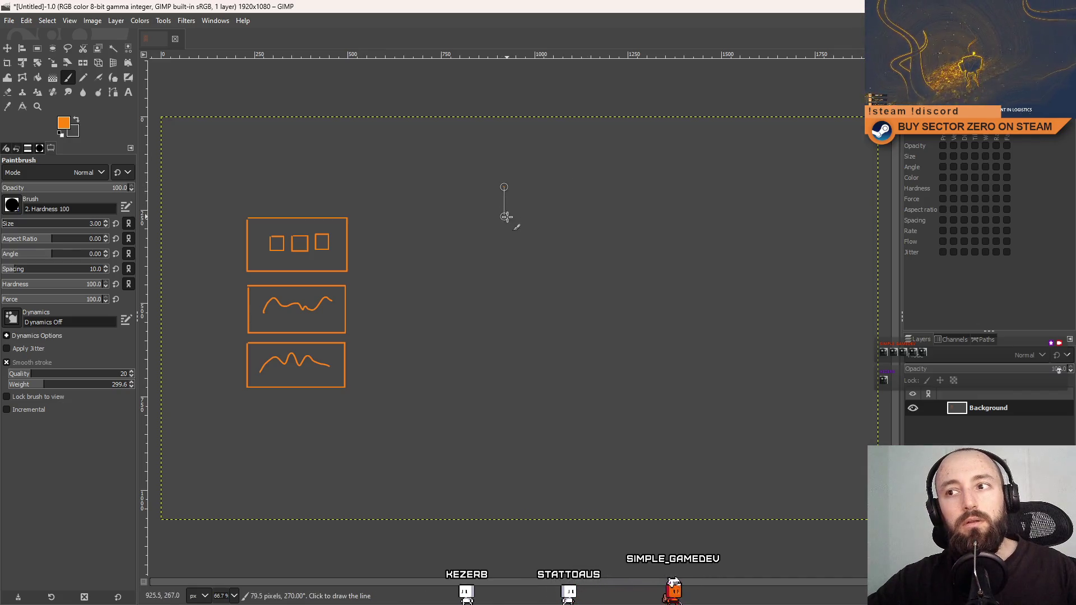
left_click(566, 217, "shift")
left_click(567, 268, "shift")
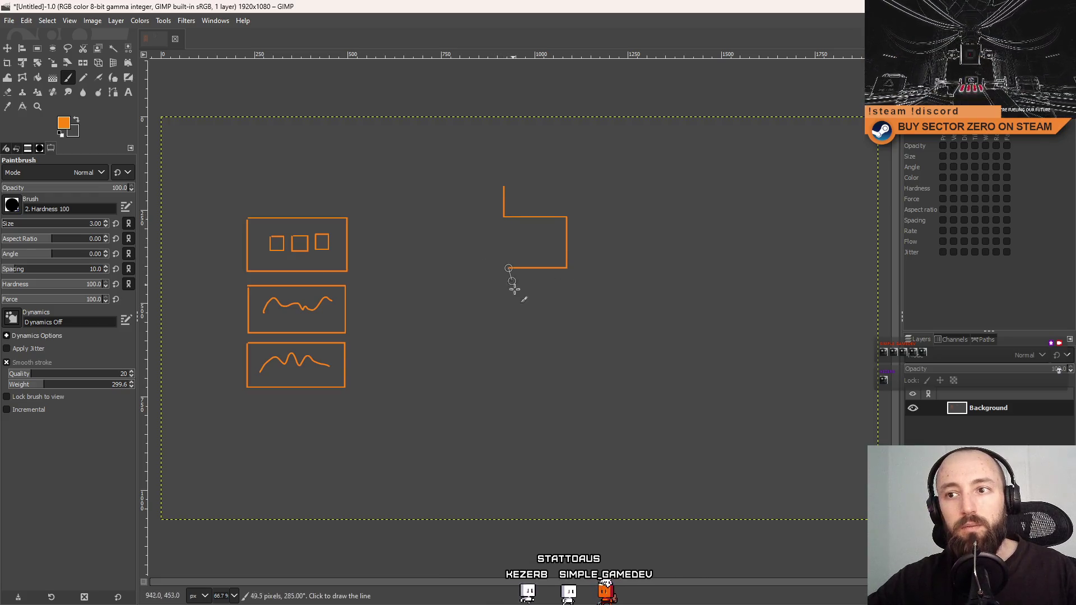
left_click(508, 310, "shift")
left_click(661, 309, "shift")
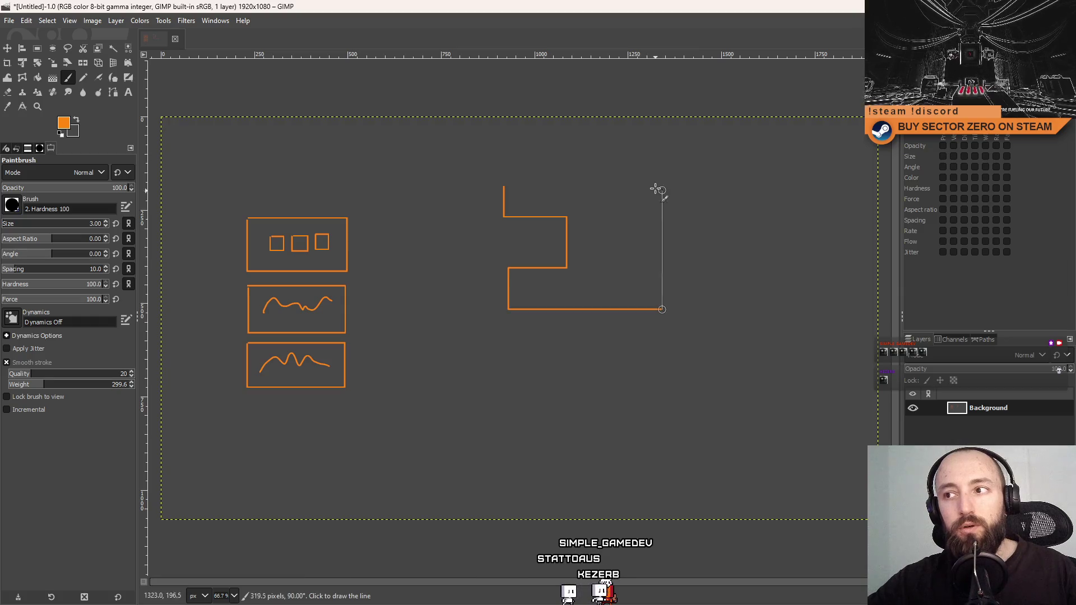
left_click(503, 180, "shift")
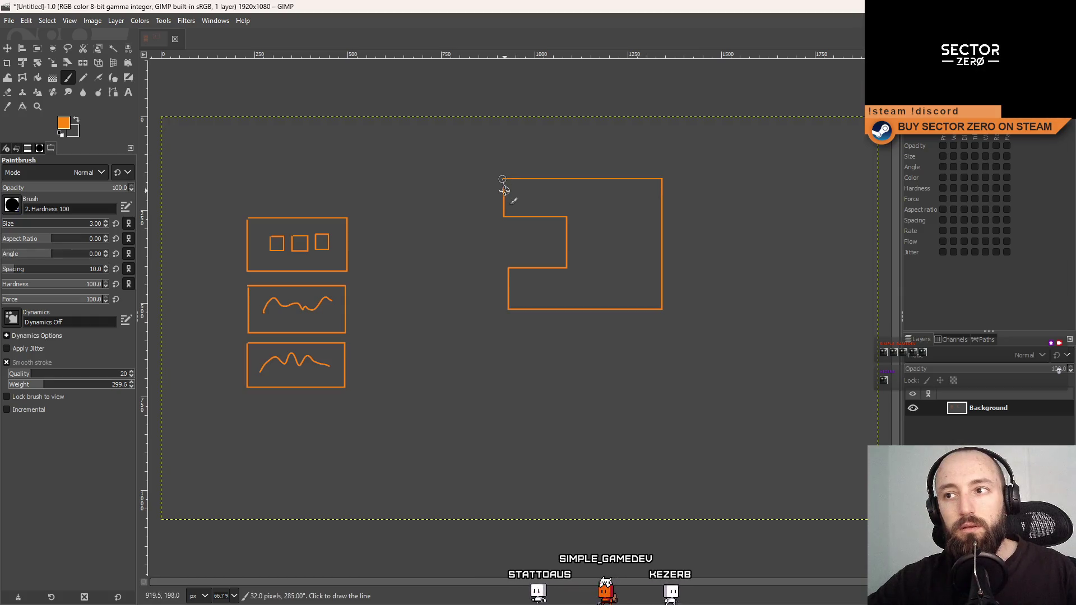
Draw an arrow with a two-stroke head pointing from the panels into the notch.
left_click(378, 248)
left_click(534, 246, "shift")
left_click(520, 237, "shift")
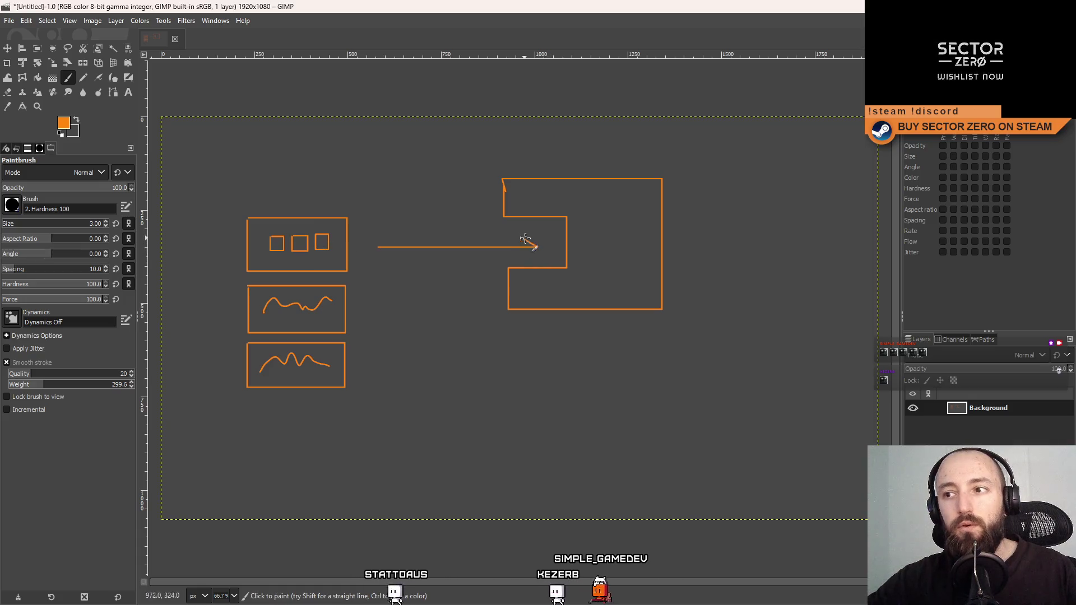
left_click_drag(535, 247, 520, 258)
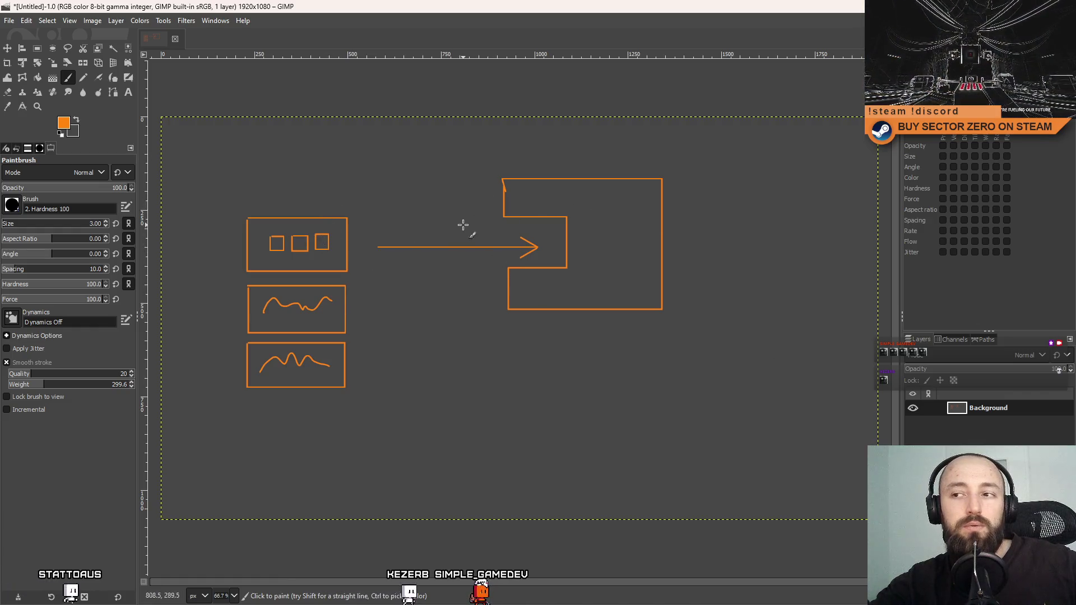
Add a dashed box at the arrow tip with a small '< >' mark inside, removing stray strokes.
mouse_move(481, 219)
left_mouse_down()
mouse_move(469, 216)
mouse_move(474, 271)
mouse_move(559, 265)
mouse_move(565, 223)
mouse_move(492, 223)
left_mouse_up()
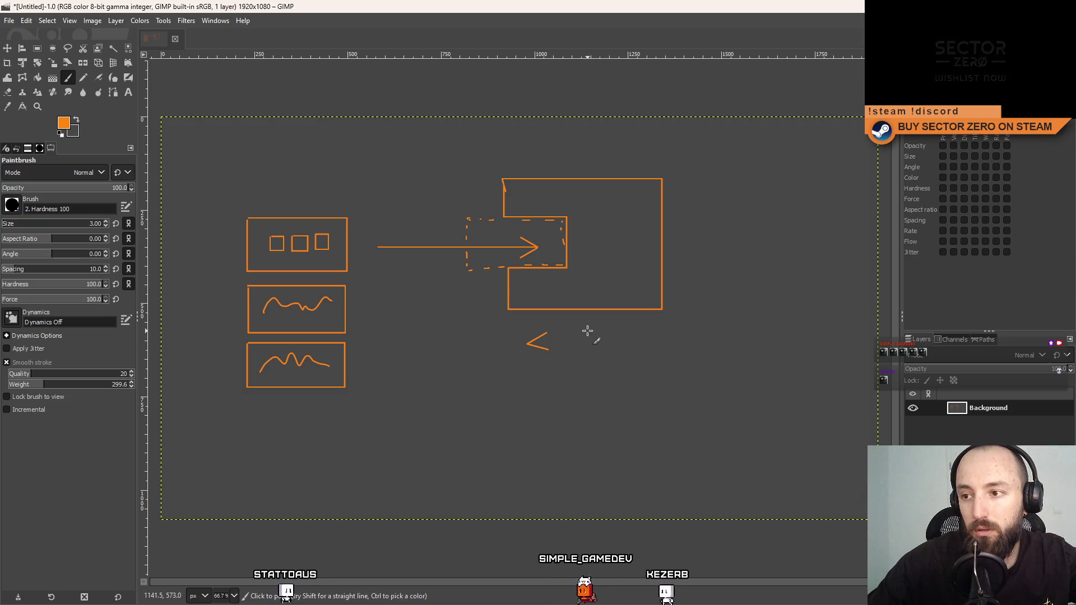
key("ctrl+z")
key("ctrl+z")
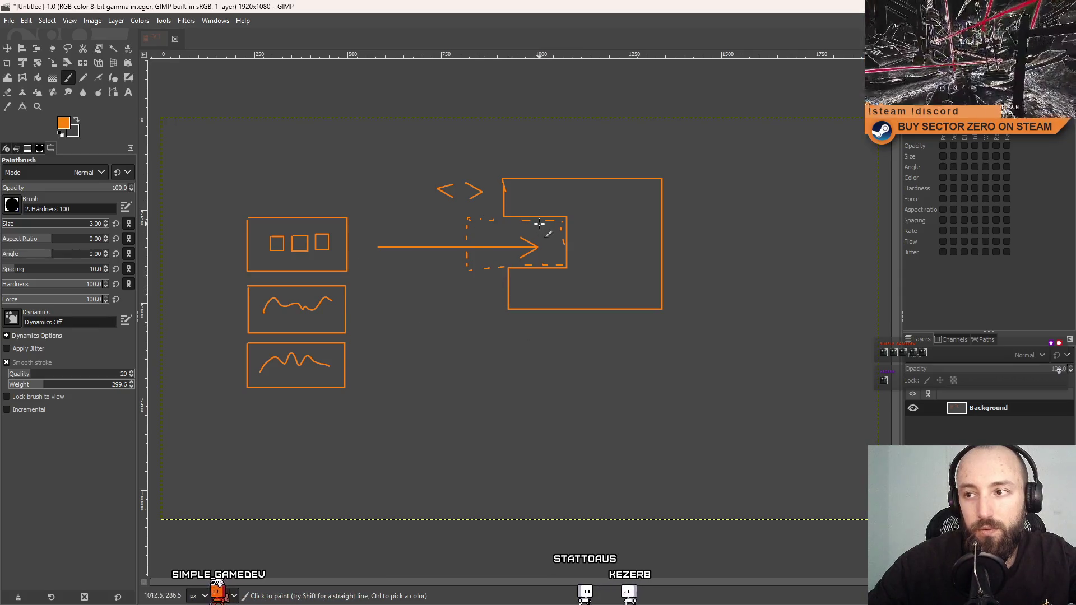
left_click_drag(542, 224, 542, 231)
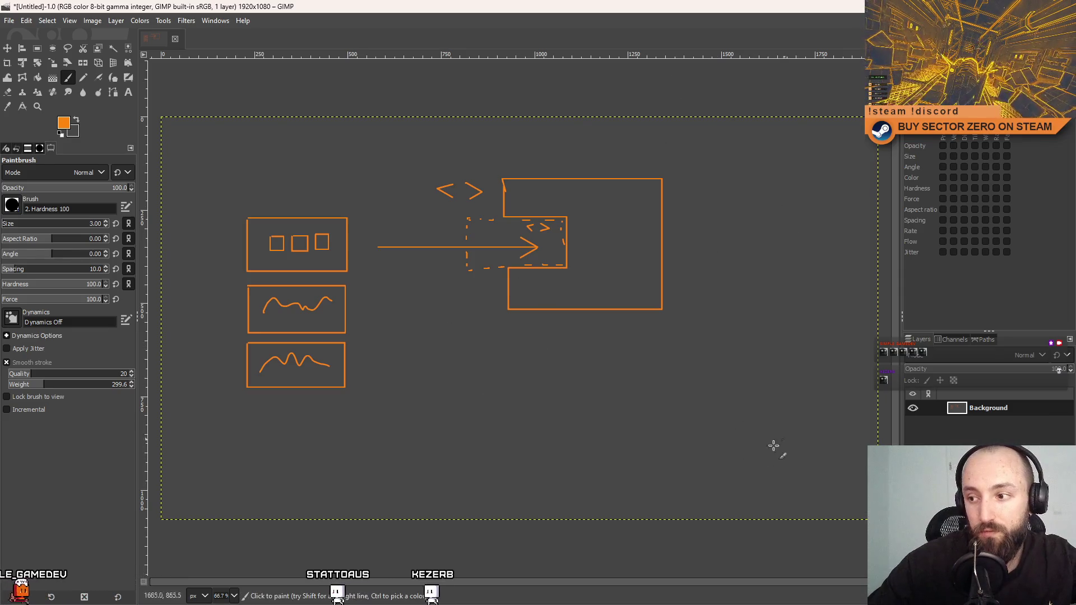
Draw a lower-right box with an antenna, a small wavy display and a button shape.
left_click(723, 460)
left_click(723, 509, "shift")
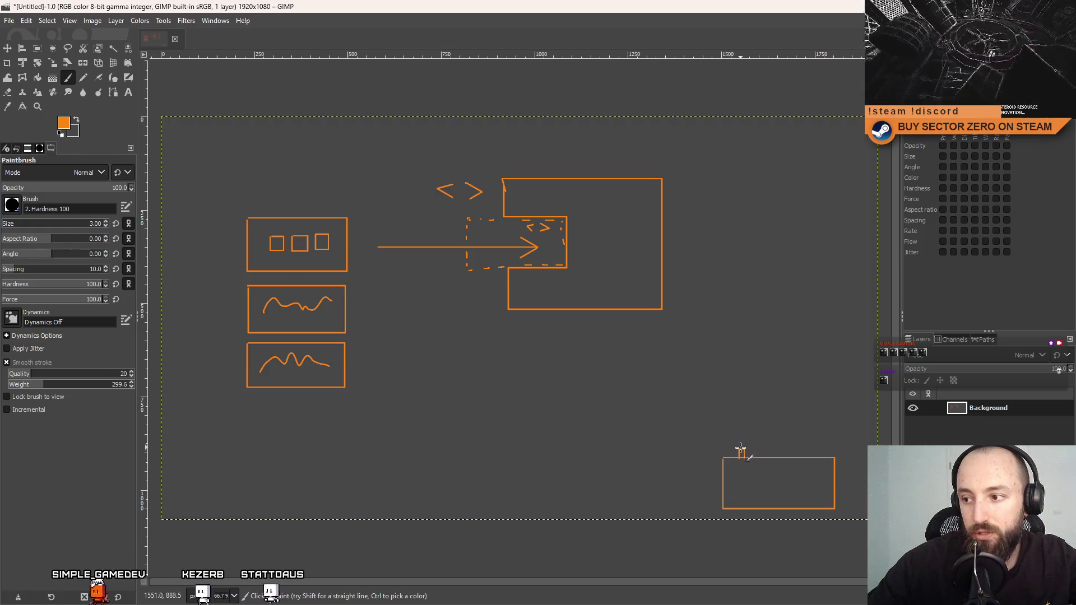
left_click_drag(743, 451, 731, 410)
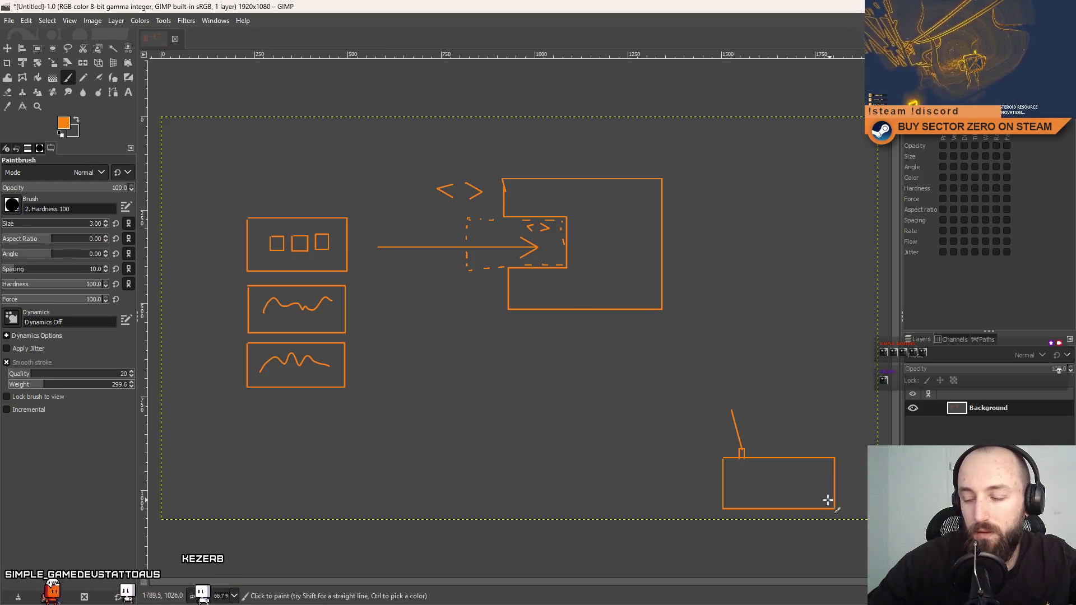
mouse_move(737, 471)
left_mouse_down()
mouse_move(738, 482)
mouse_move(779, 475)
left_mouse_up()
left_click(783, 484, "shift")
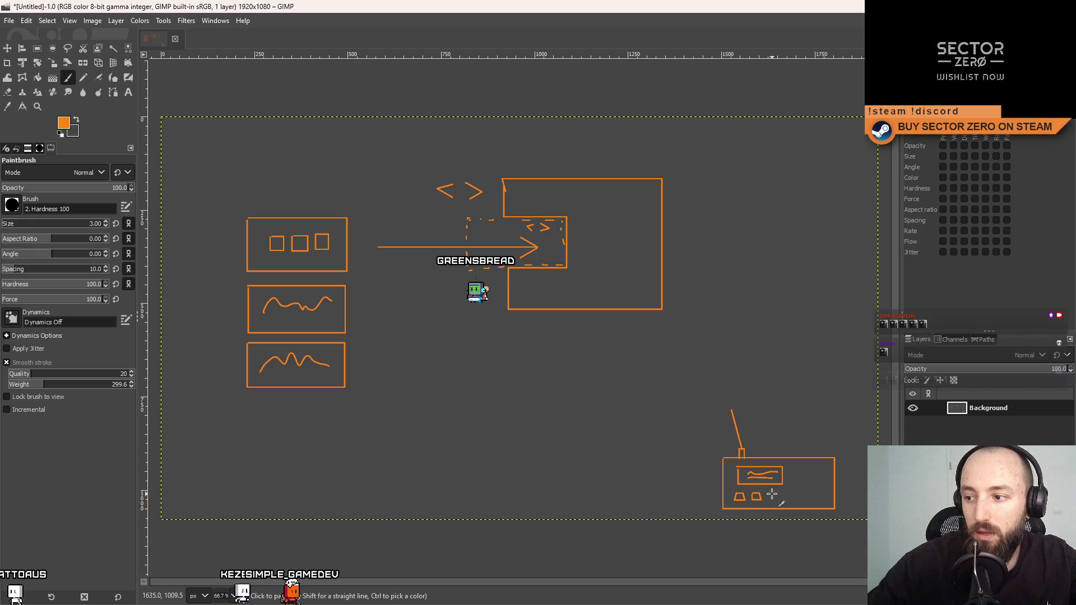
left_click_drag(772, 493, 784, 492)
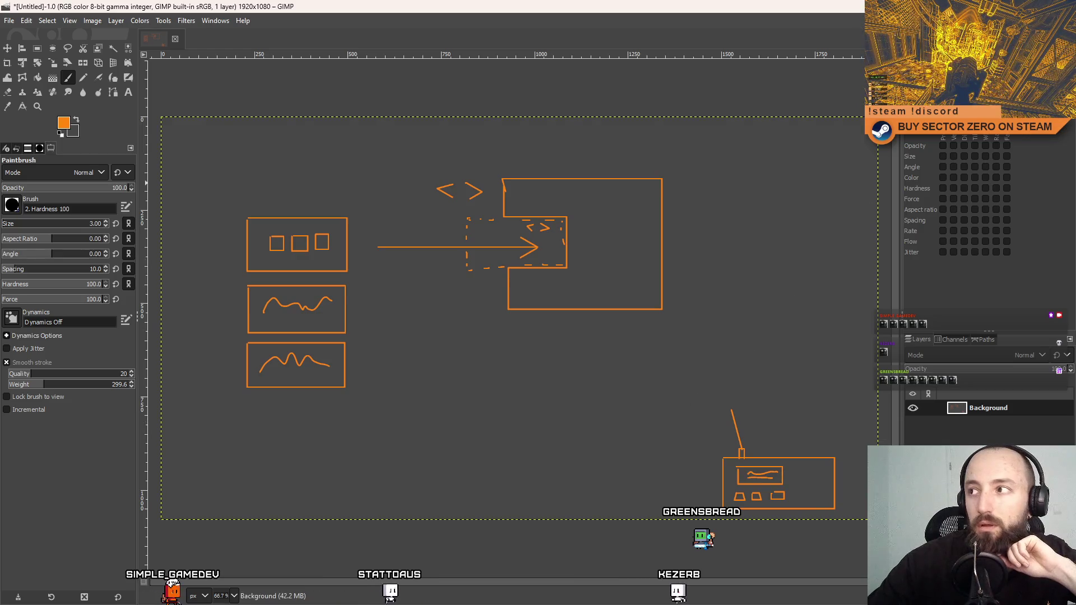
key("alt+Tab")
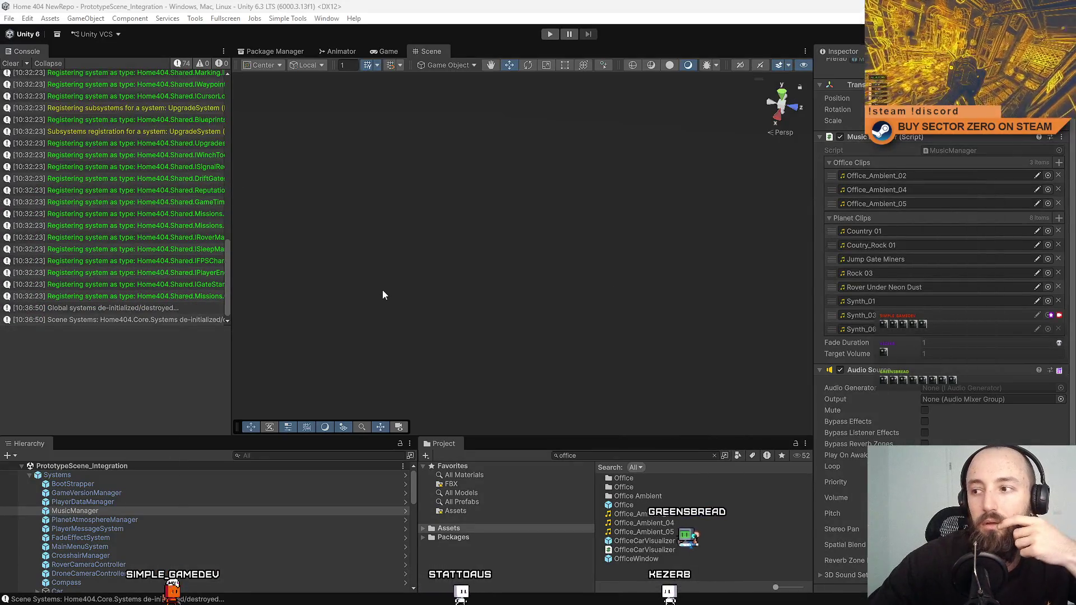
Deselect MusicManager in the Scene, scroll the Hierarchy, and select PlayerDataManager.
left_click(383, 295)
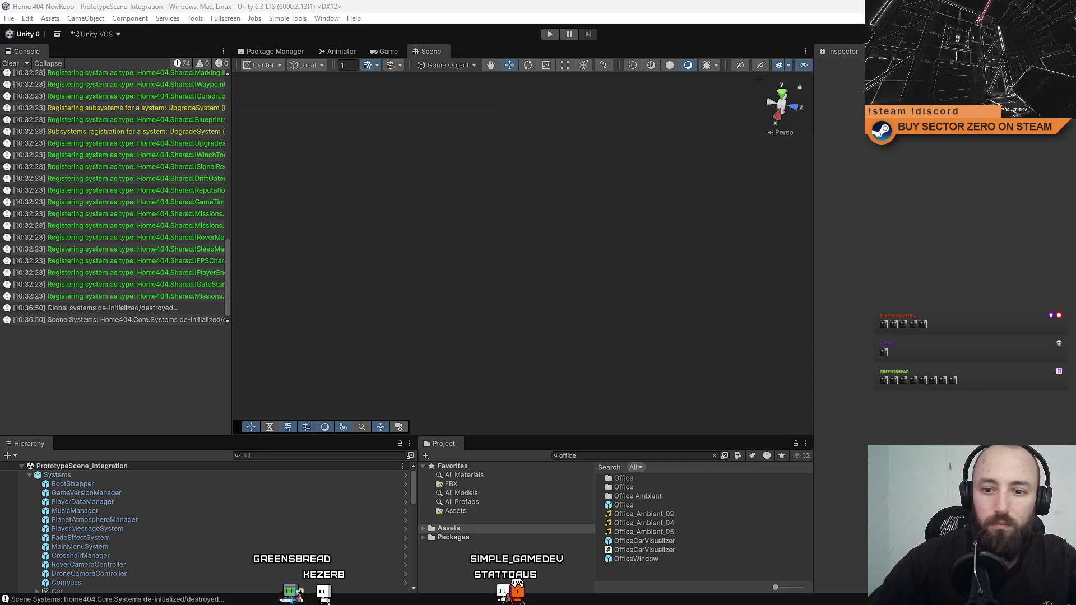
scroll(170, 499, "down", 3)
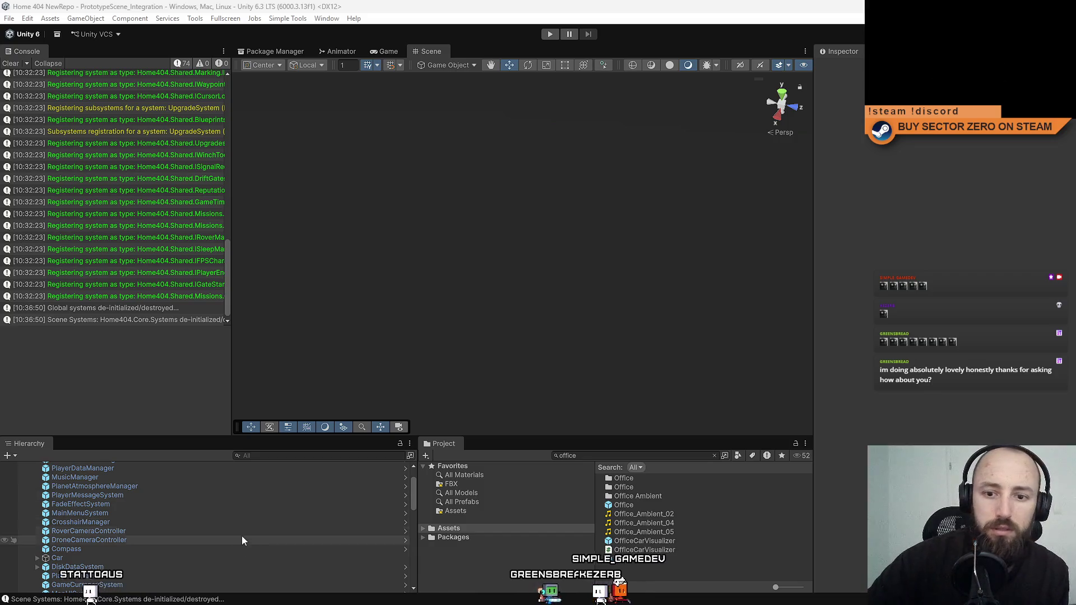
scroll(241, 536, "up", 3)
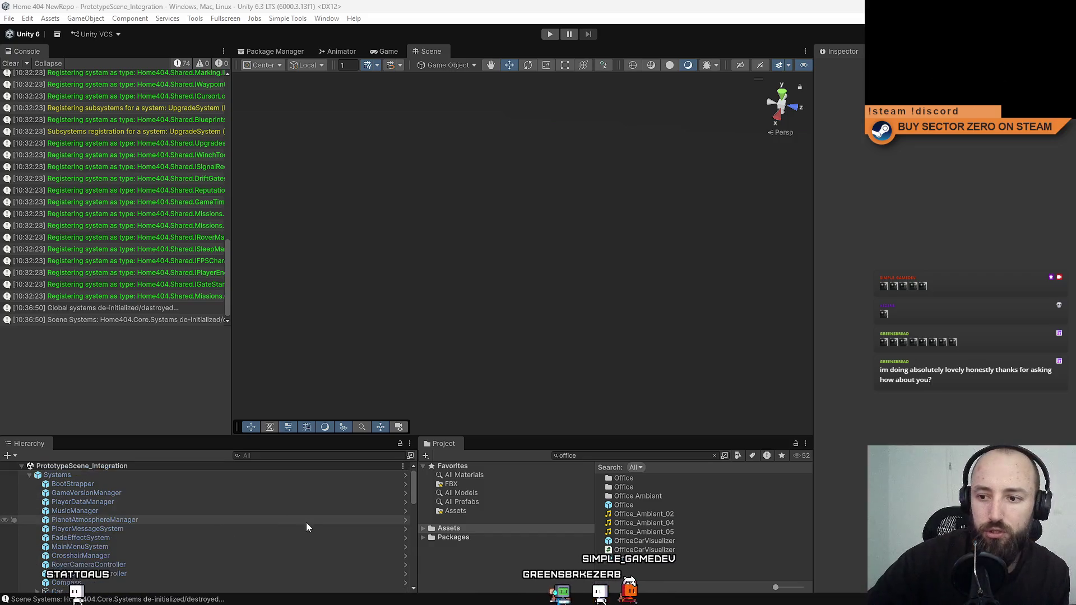
left_click(135, 511)
Select the MusicManager object and scroll down to its Audio Source.
left_click(132, 503)
left_click(111, 511)
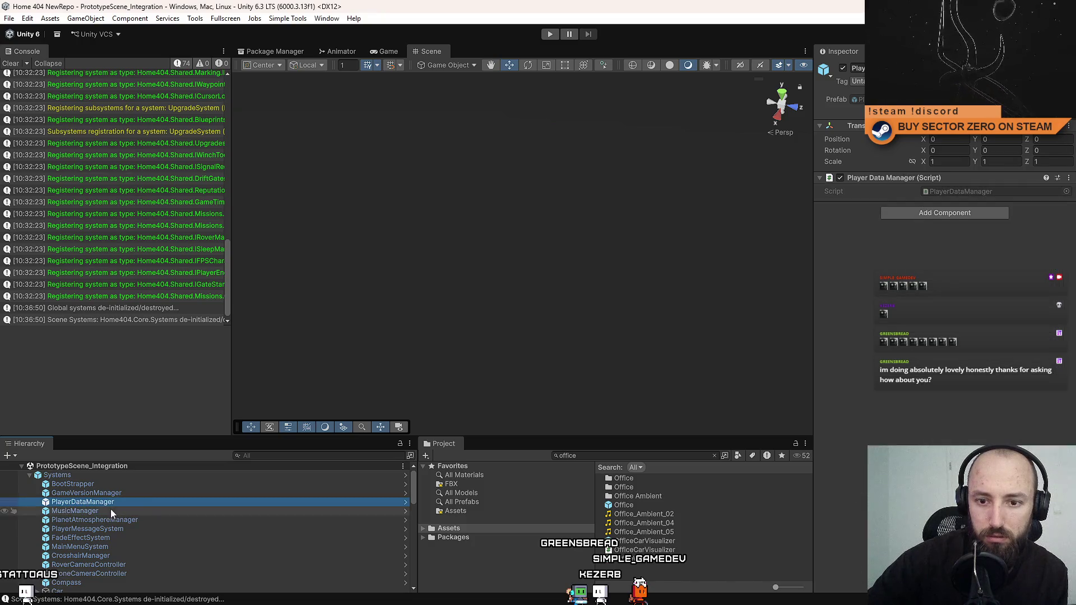
scroll(1072, 192, "down", 2)
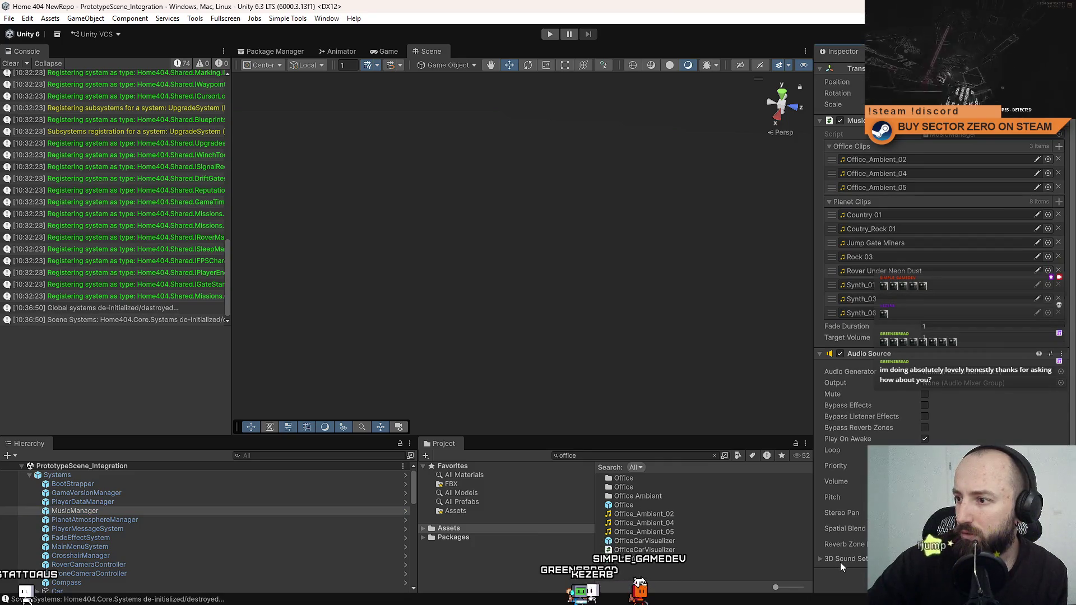
Browse the Audio Generator and Output picker options, leaving both unchanged.
left_click(871, 374)
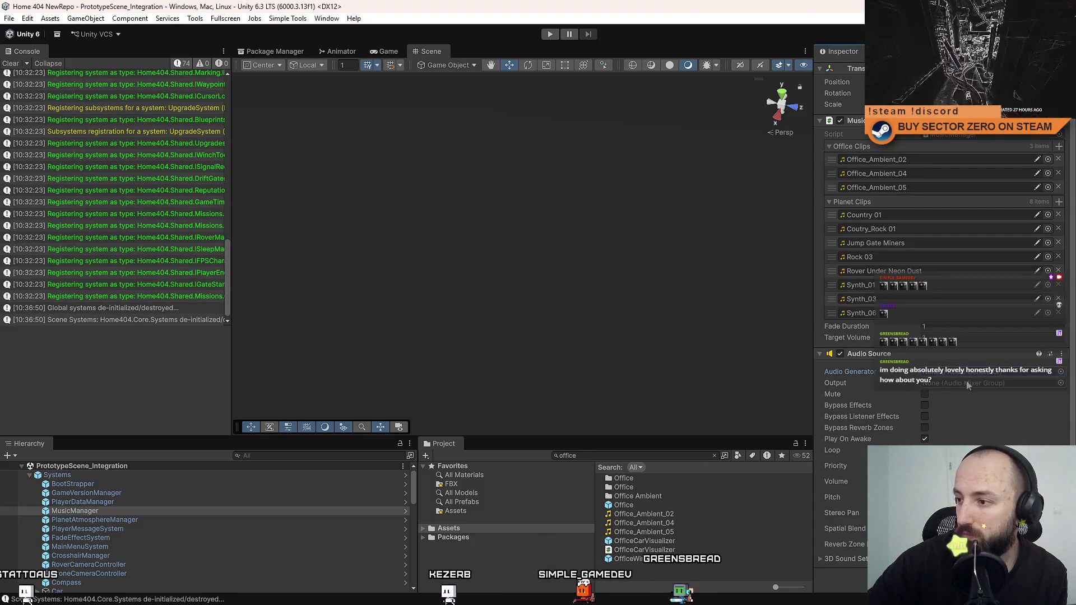
left_click(1061, 372)
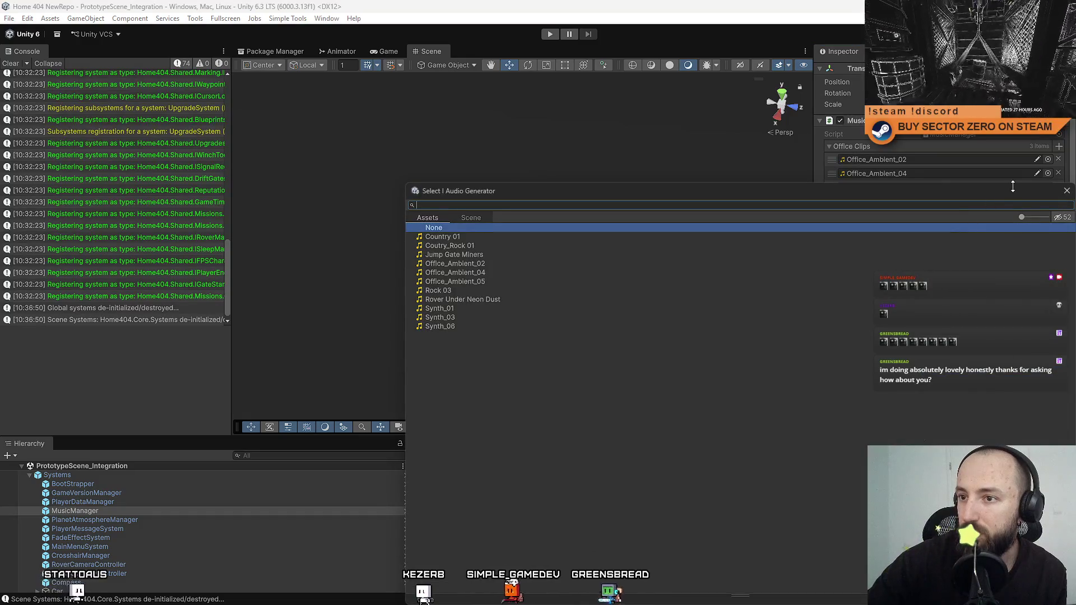
left_click(1066, 191)
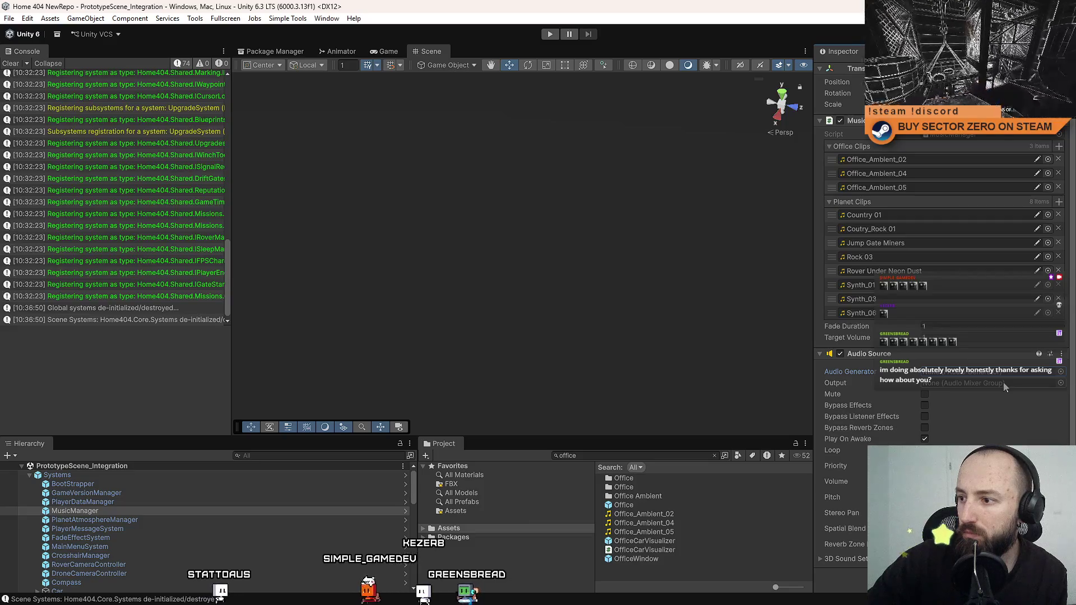
left_click(1063, 387)
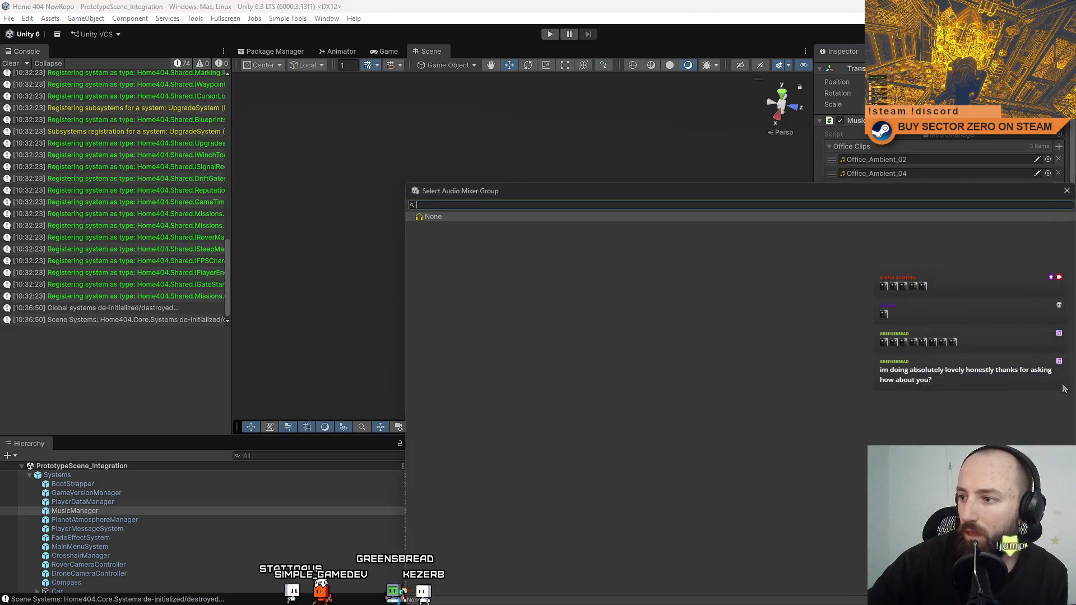
left_click(1067, 189)
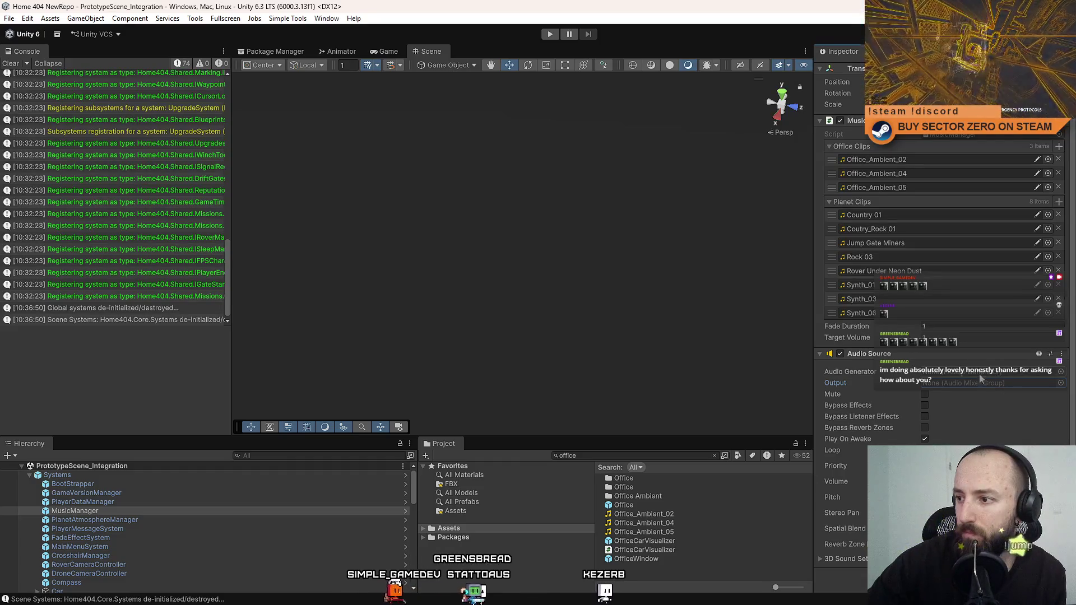
mouse_move(867, 375)
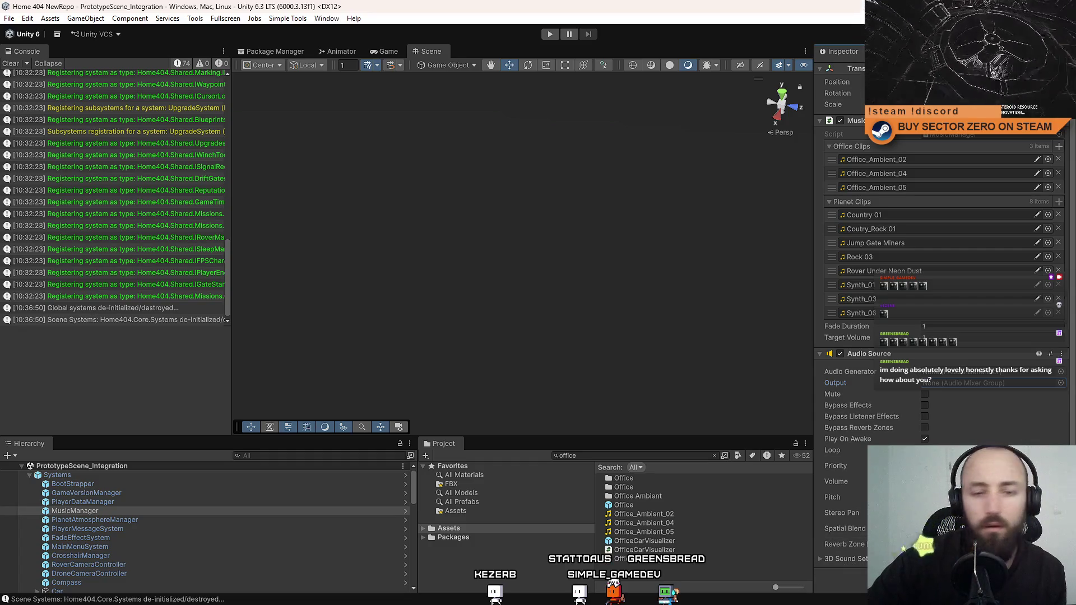
left_click(1061, 383)
type("audio low")
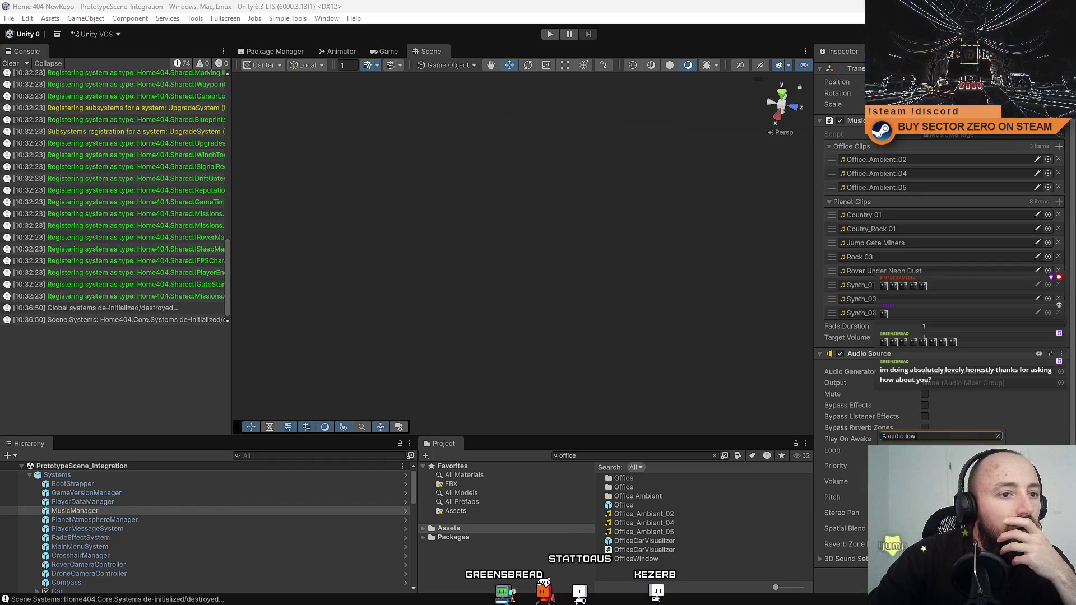
Search 'audio high' and add an Audio High Pass Filter to MusicManager.
key("BackSpace")
key("BackSpace")
type("high")
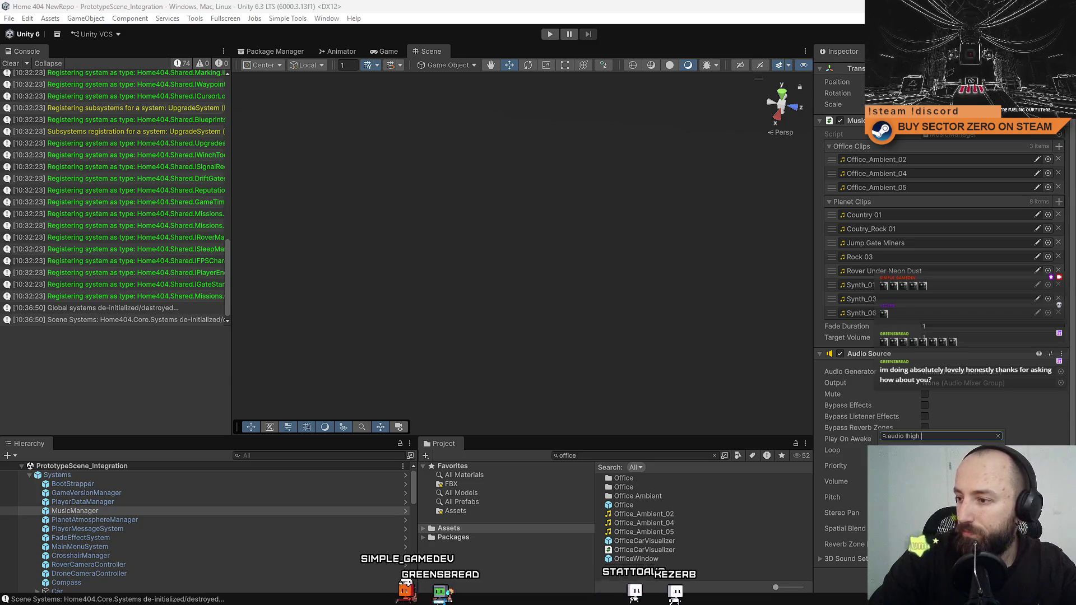
key("BackSpace")
key("BackSpace")
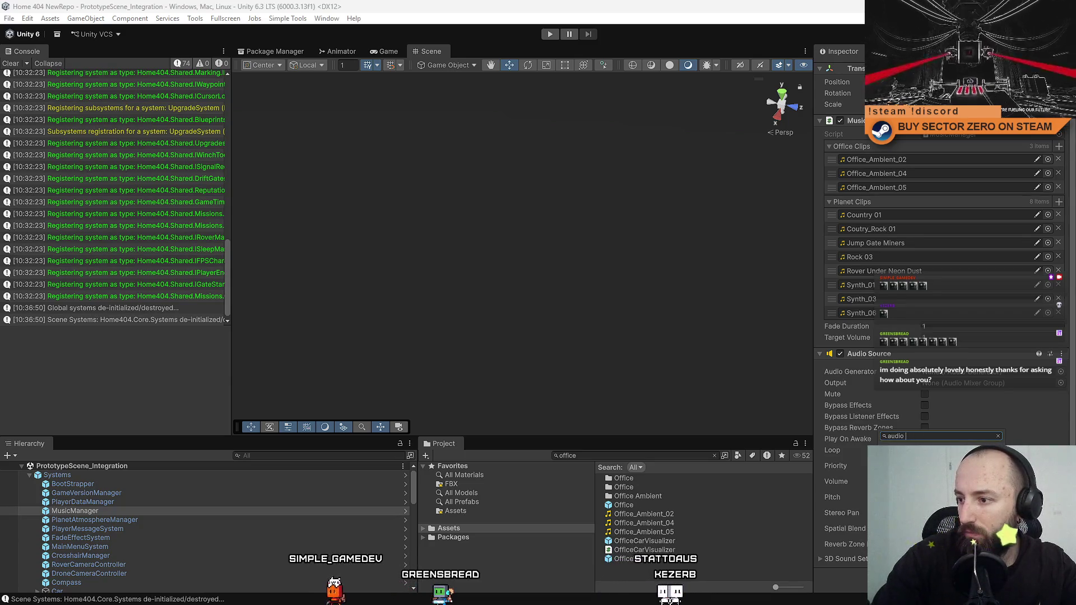
type("high")
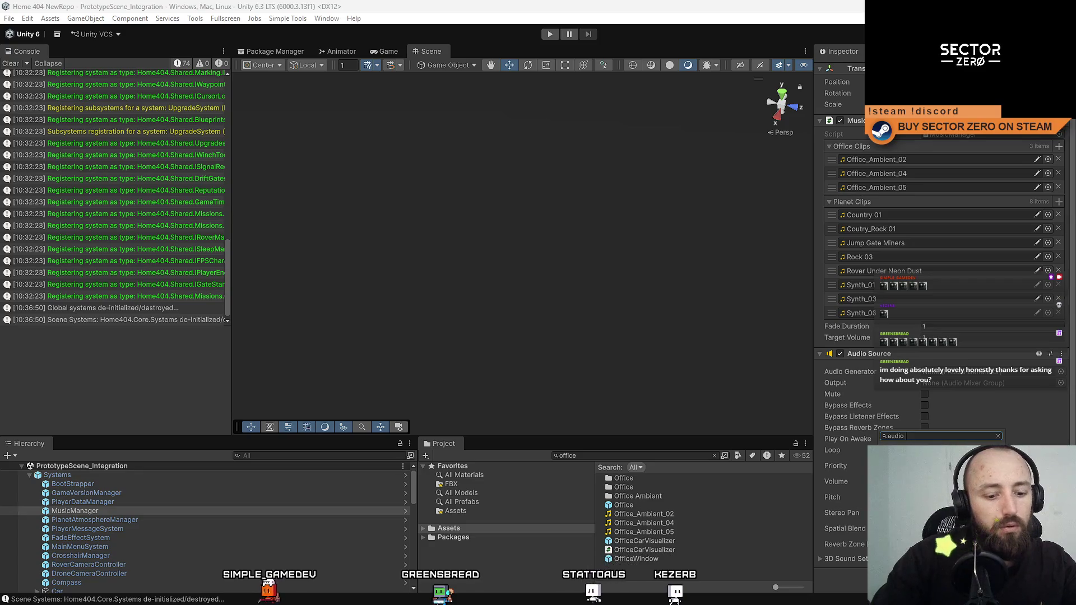
key("Return")
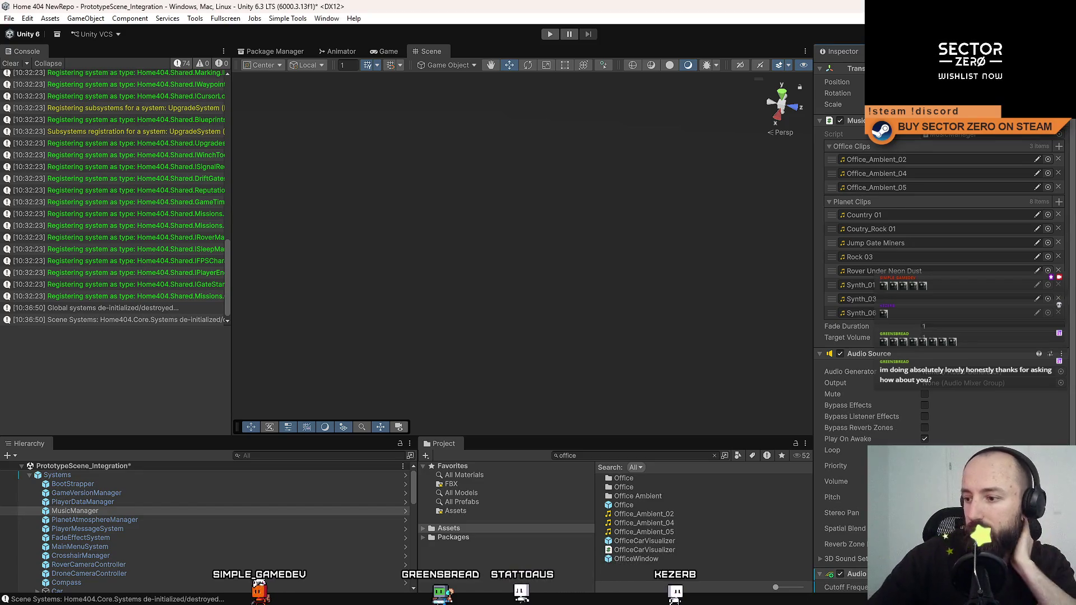
scroll(942, 412, "down", 2)
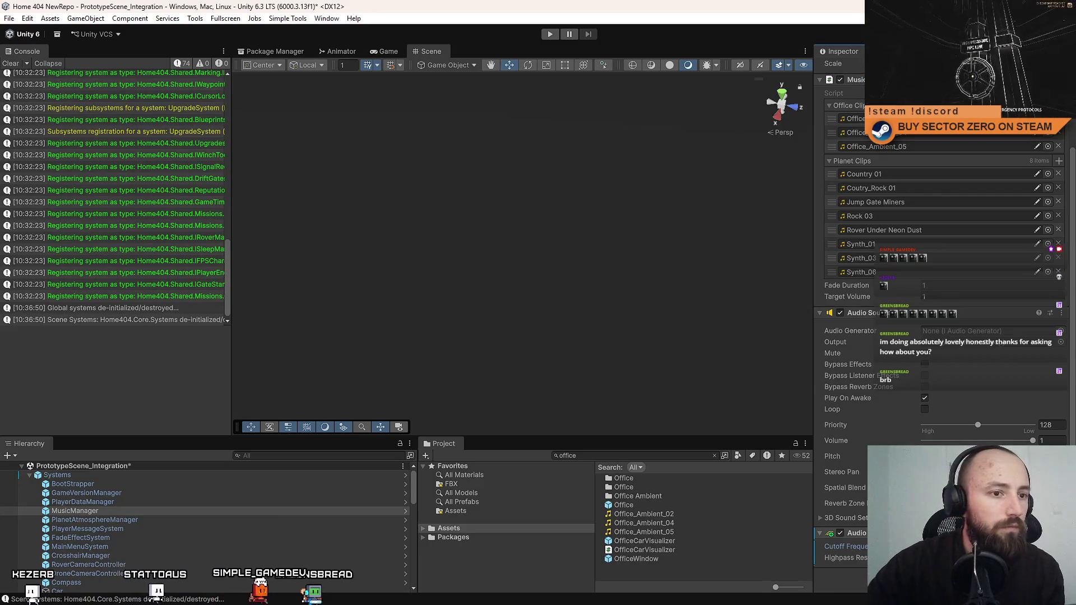
Add an Audio Low Pass Filter to MusicManager.
type("audiolo")
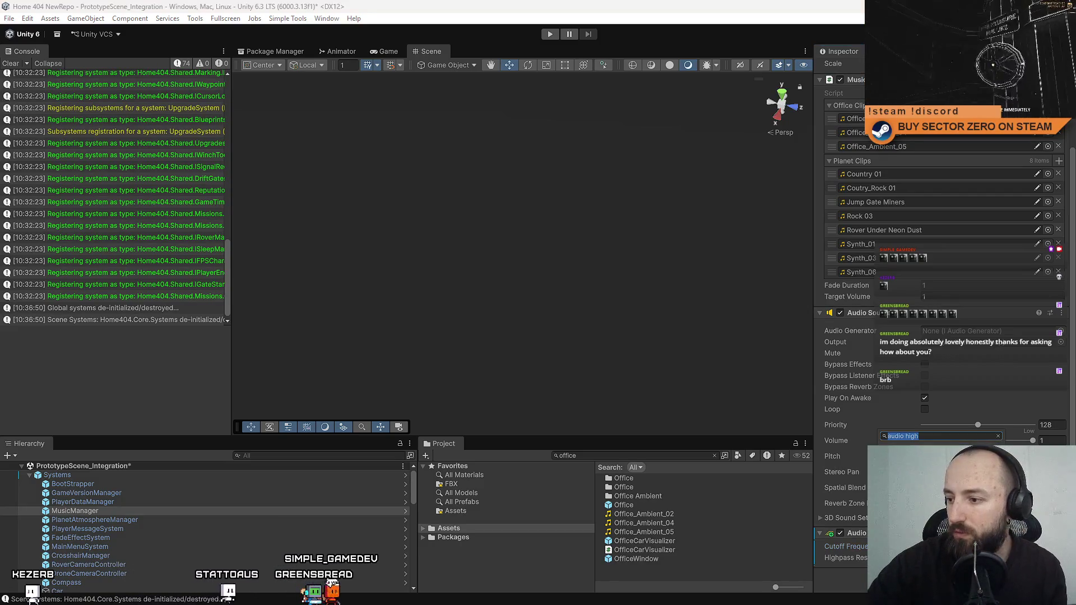
key("Return")
scroll(941, 281, "down", 2)
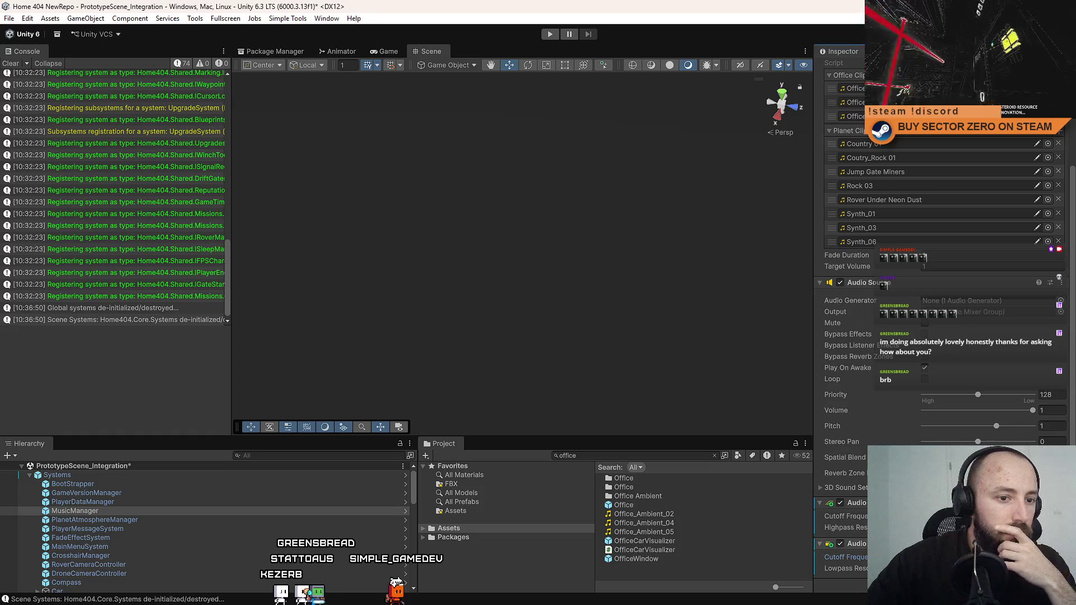
scroll(942, 252, "down", 1)
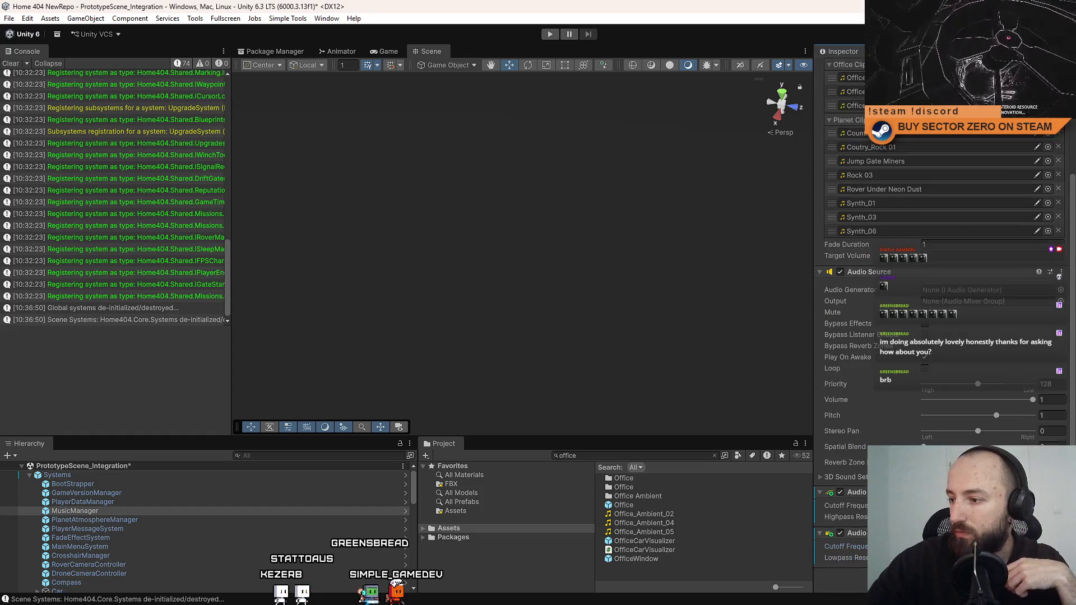
Add an Audio Distortion Filter via 'disto' search, then enter Play mode.
key("ctrl+shift+a")
type("disto")
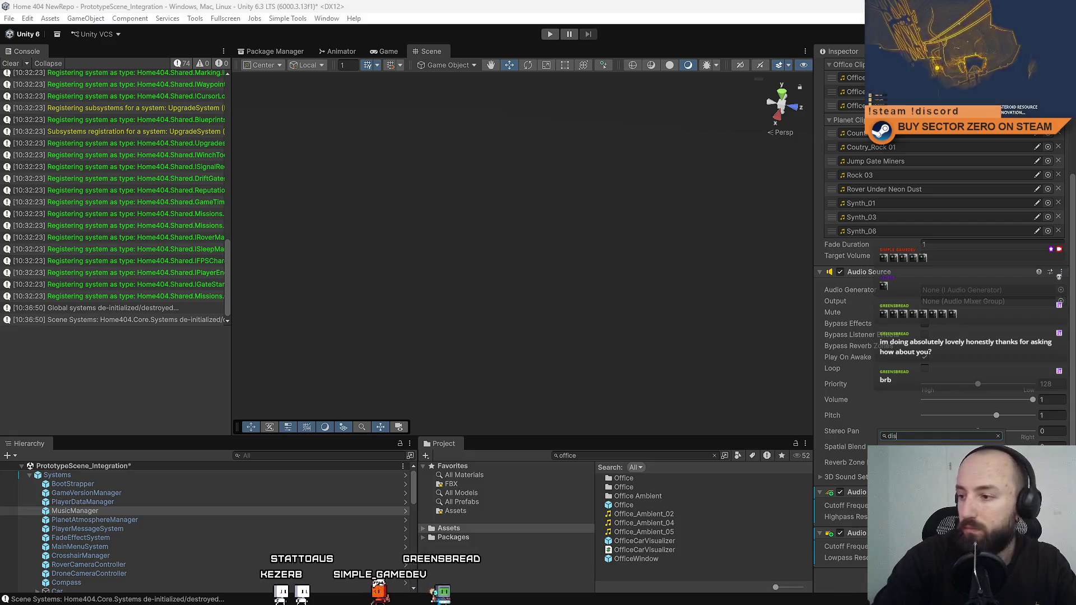
key("Return")
scroll(940, 411, "down", 3)
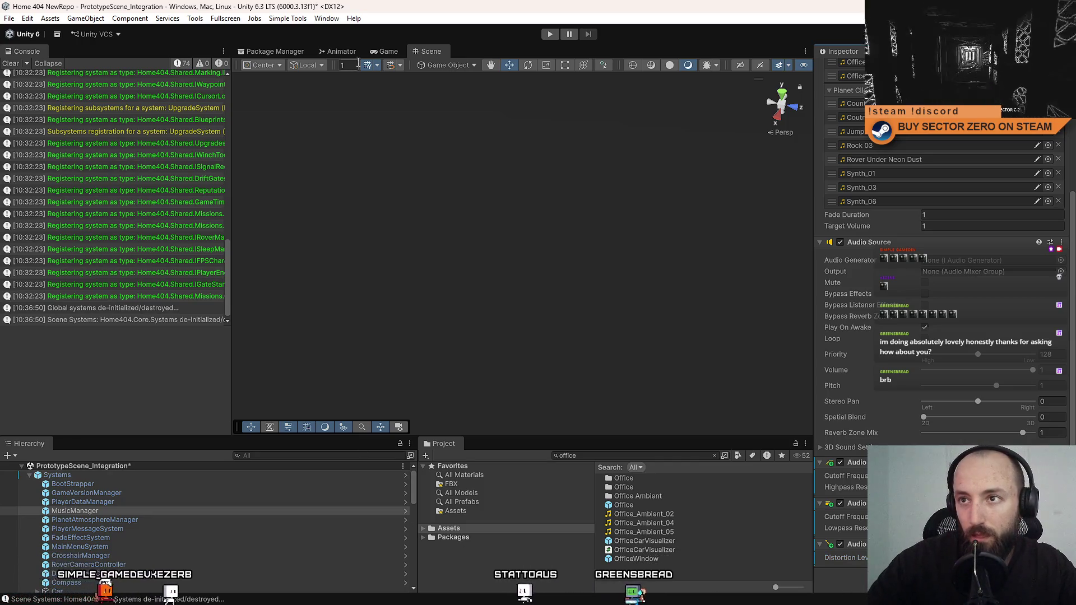
left_click(549, 35)
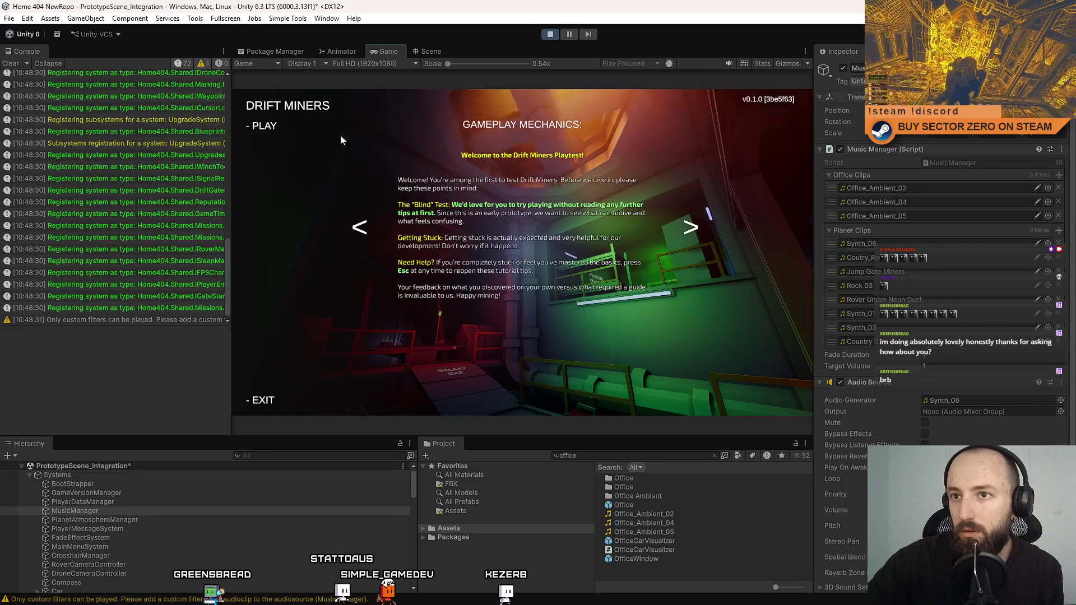
Start the game from the Drift Miners menu and walk around the green room.
left_click(264, 126)
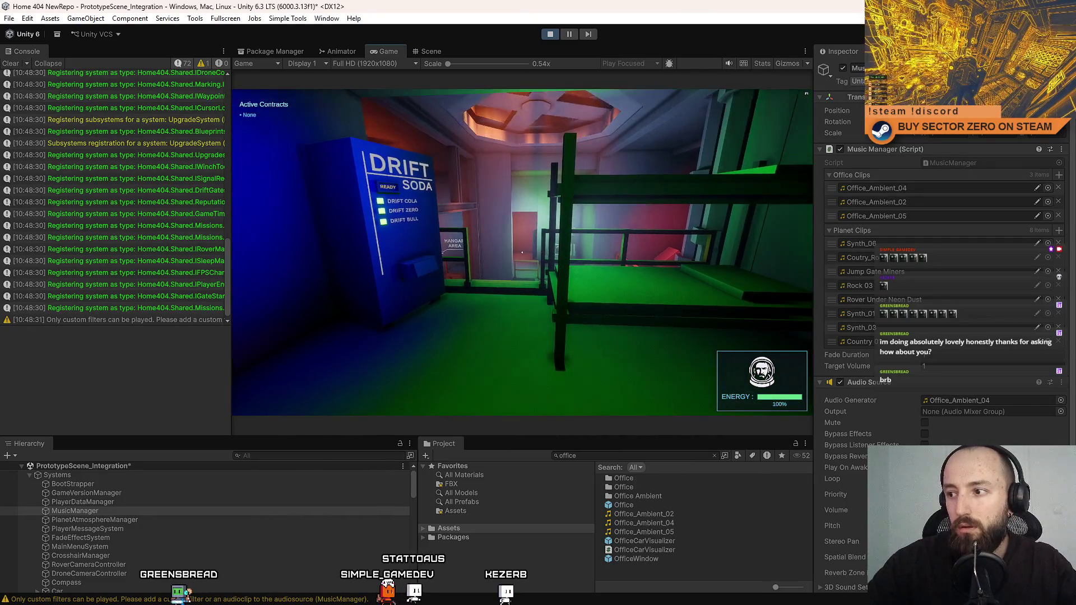
key("w")
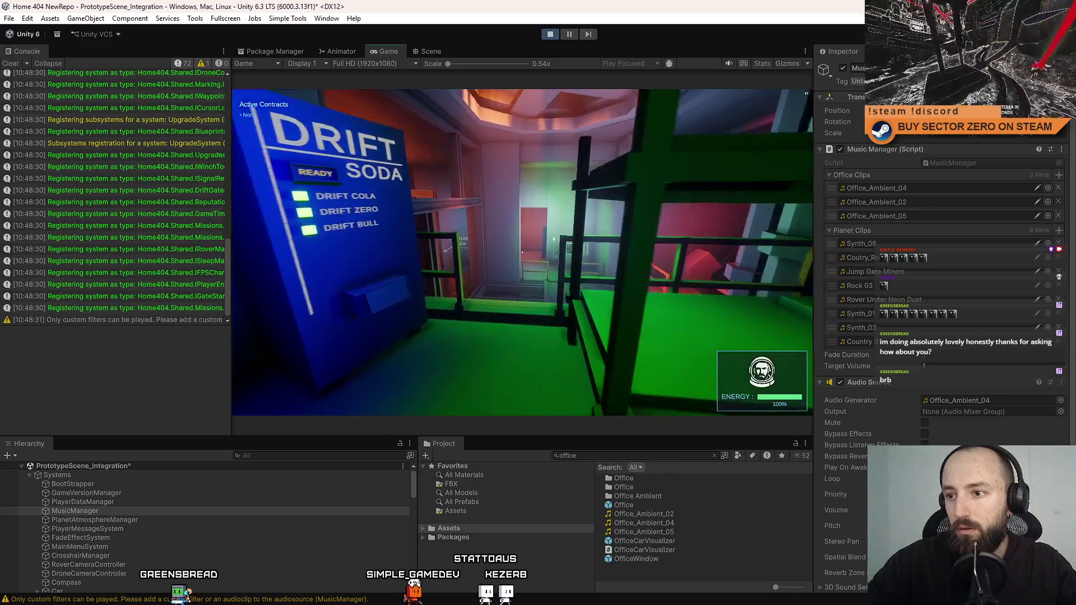
key("w")
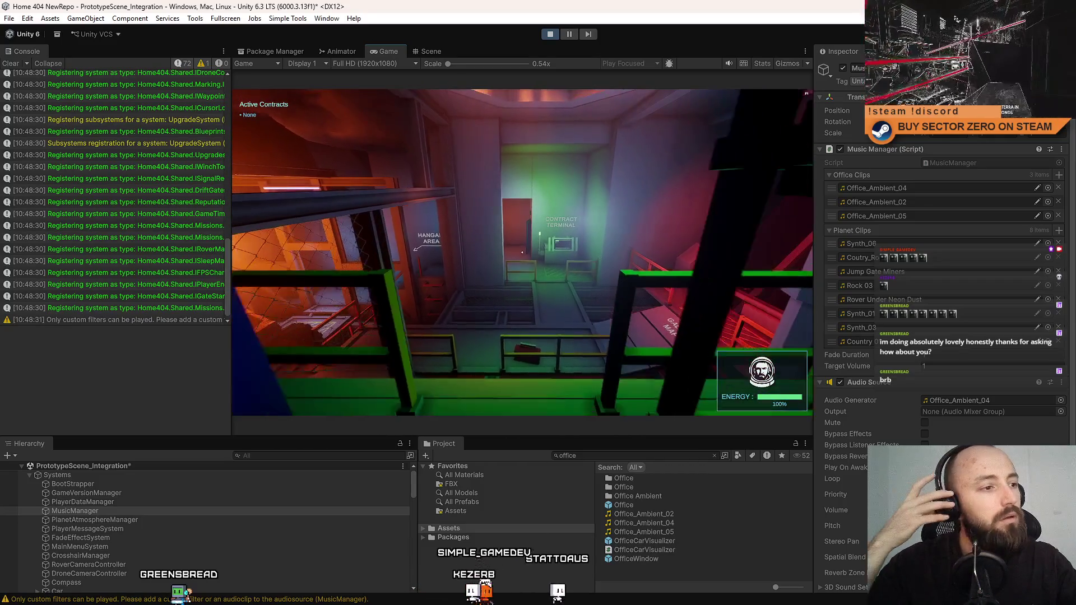
key("s")
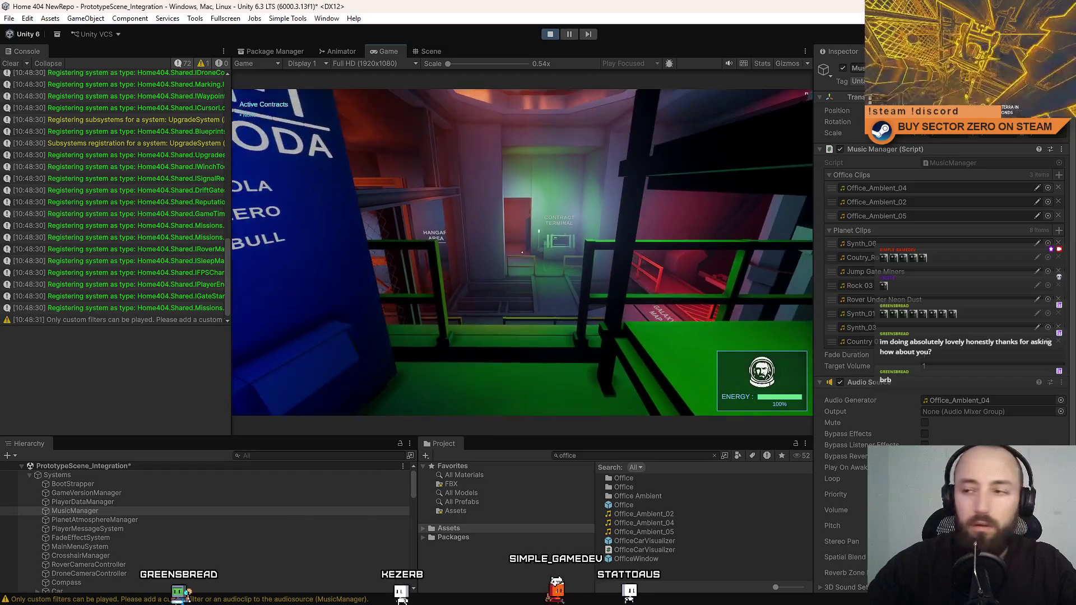
key("w")
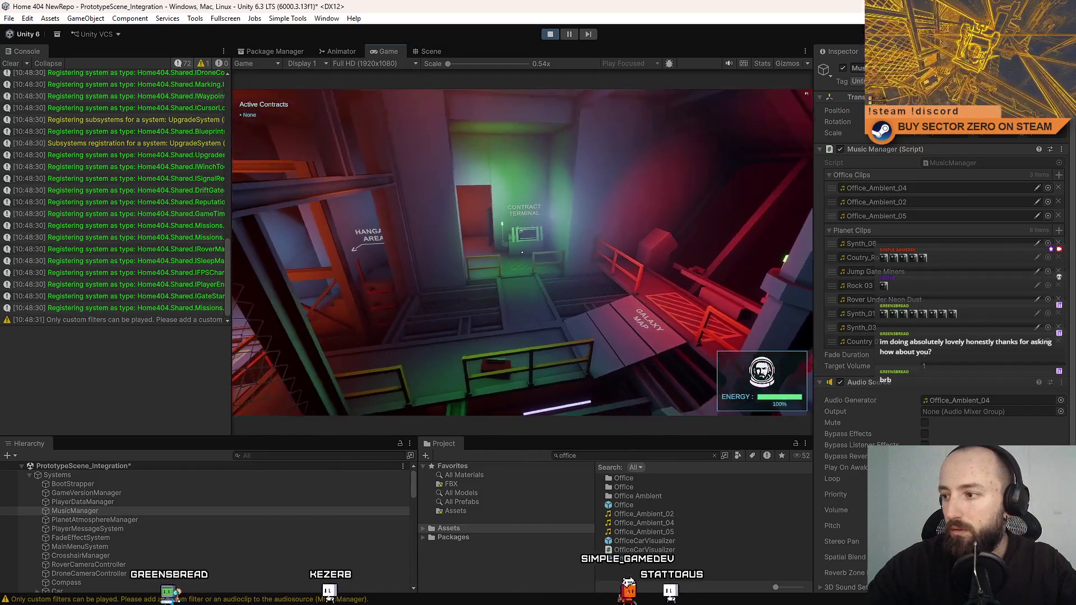
key("Escape")
key("Escape")
Disable the Audio Distortion Filter and enable the Audio Low Pass Filter.
scroll(942, 280, "down", 5)
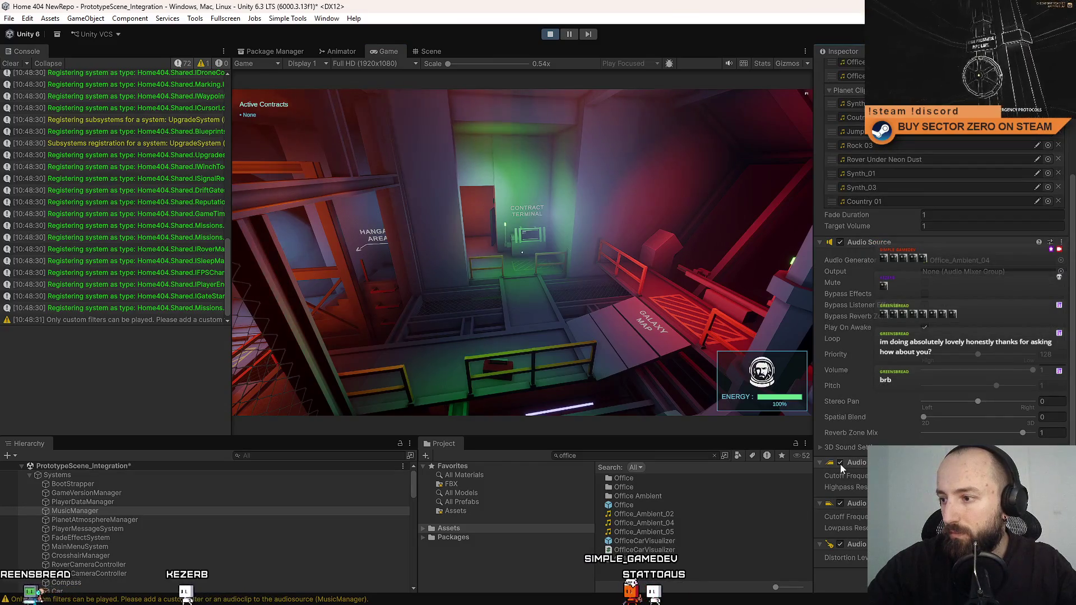
left_click(841, 544)
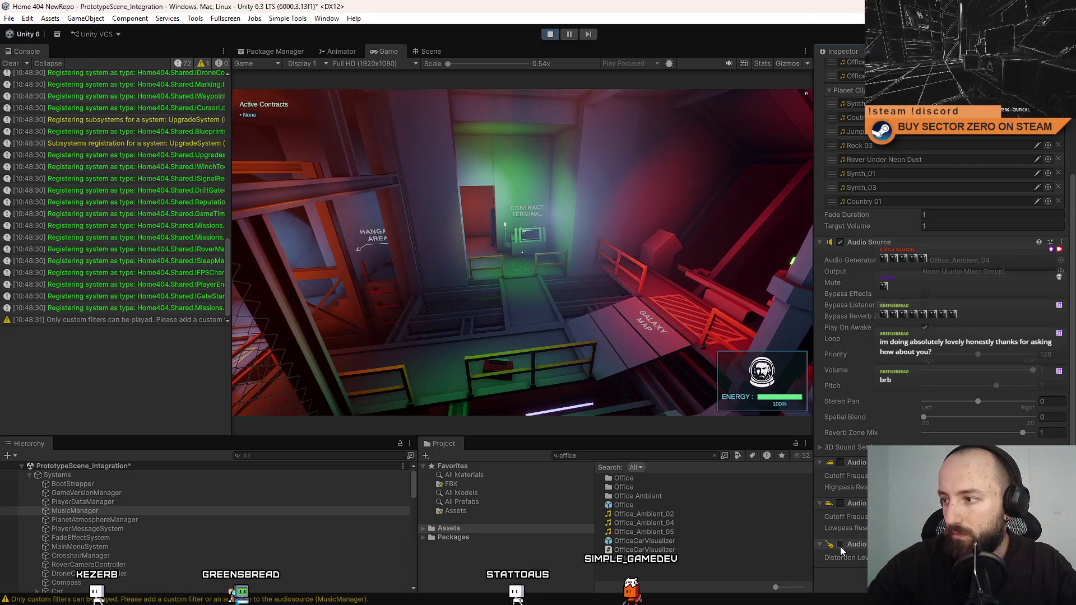
left_click(839, 505)
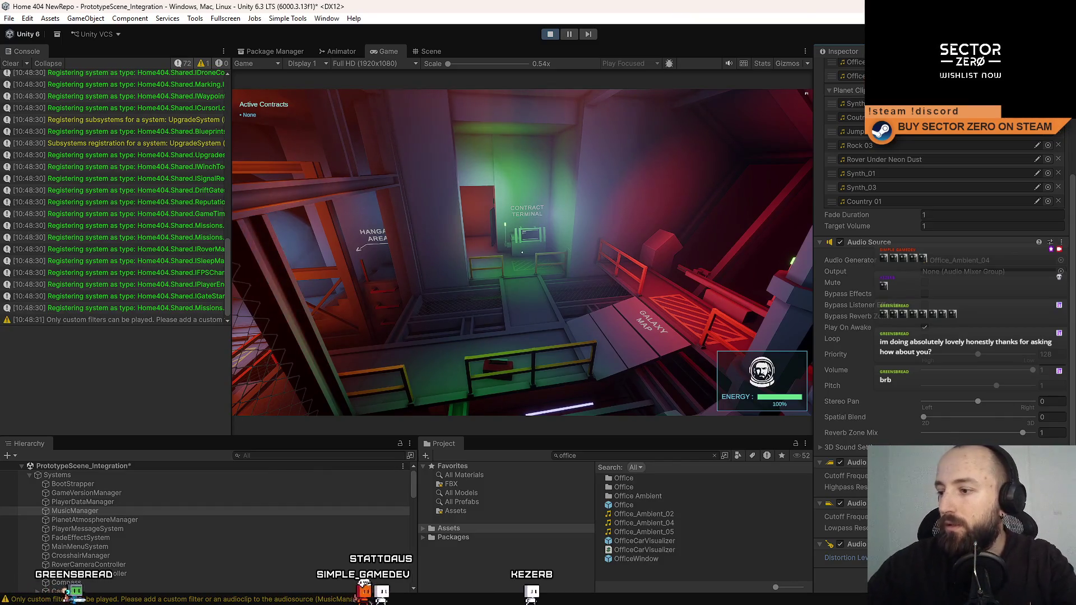
Move around briefly, then pause the playtest and switch to the Scene view.
key("w")
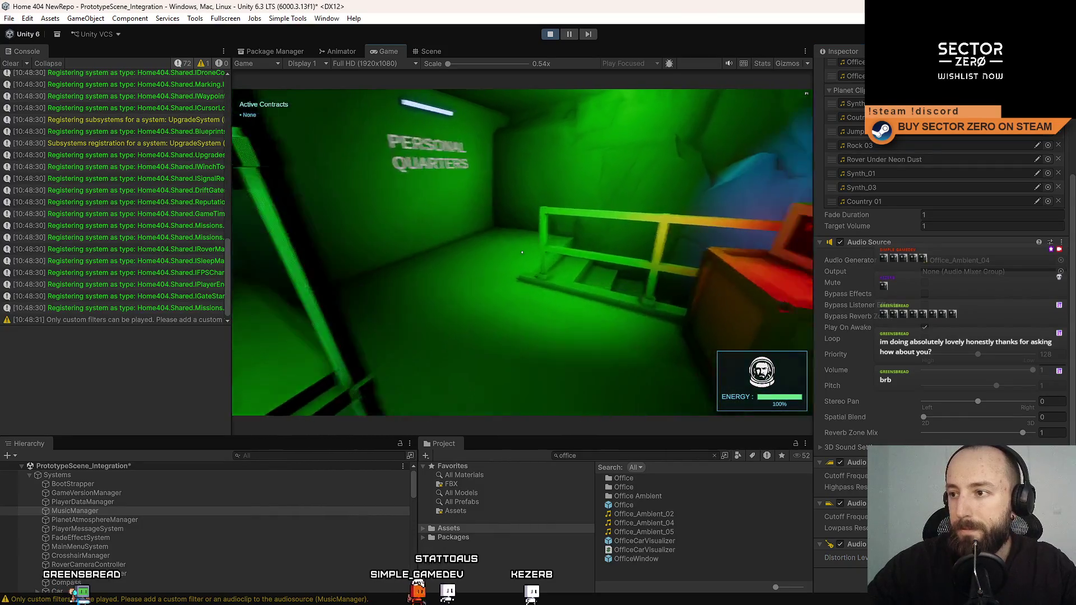
key("Escape")
key("Escape")
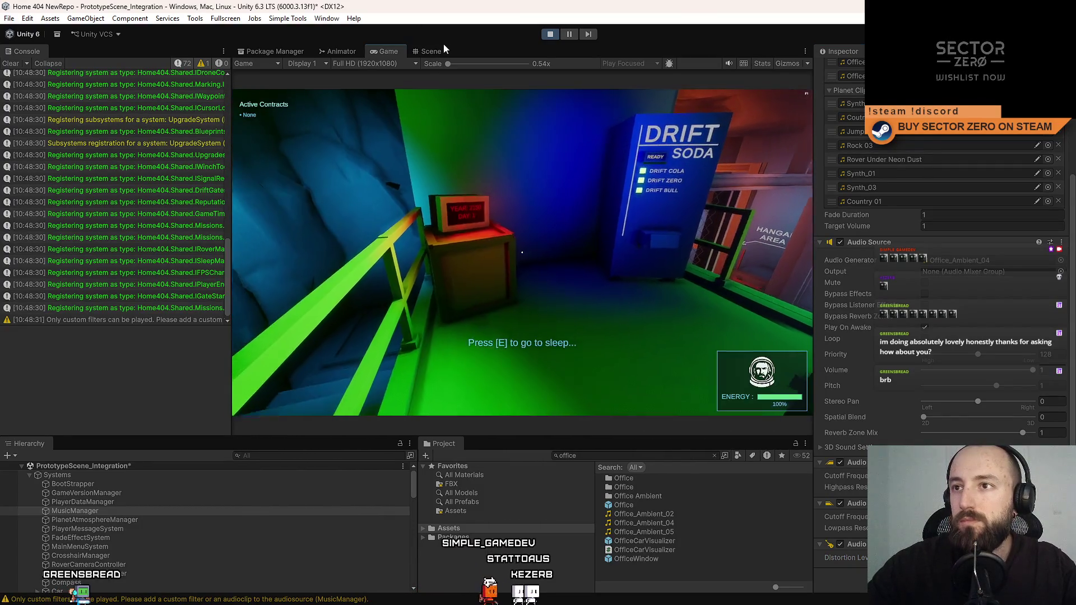
left_click(568, 34)
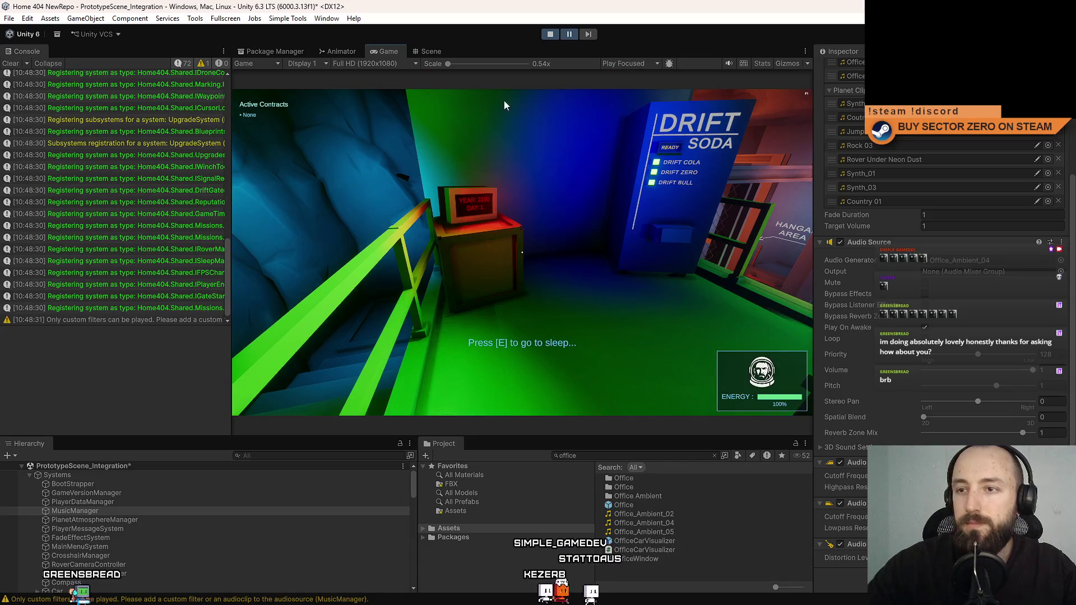
left_click(433, 49)
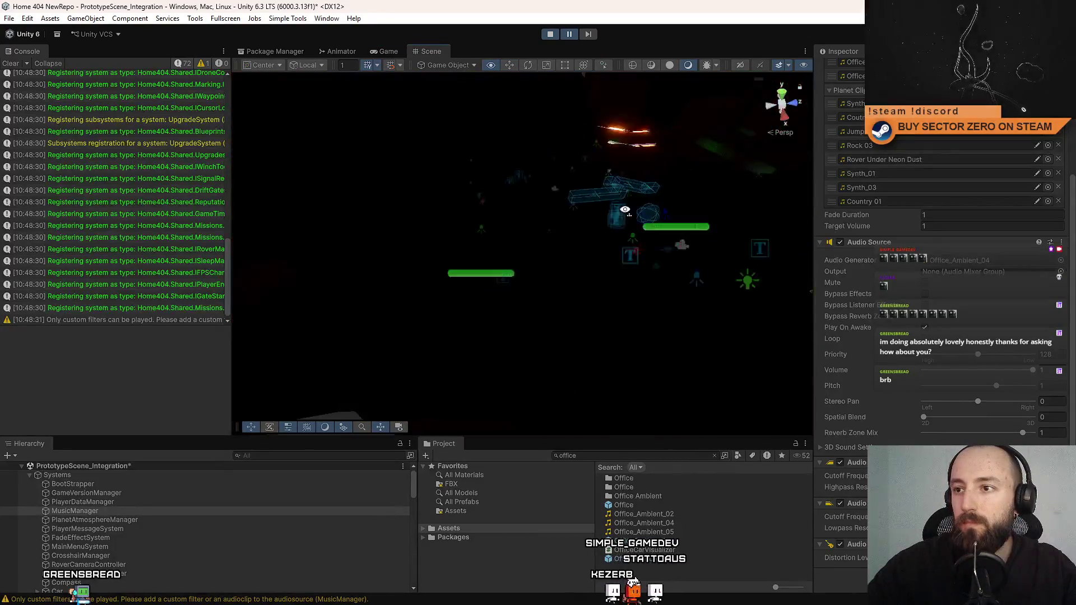
Select MusicManager and drag its Audio Source Spatial Blend from 0 to 1.
key("w")
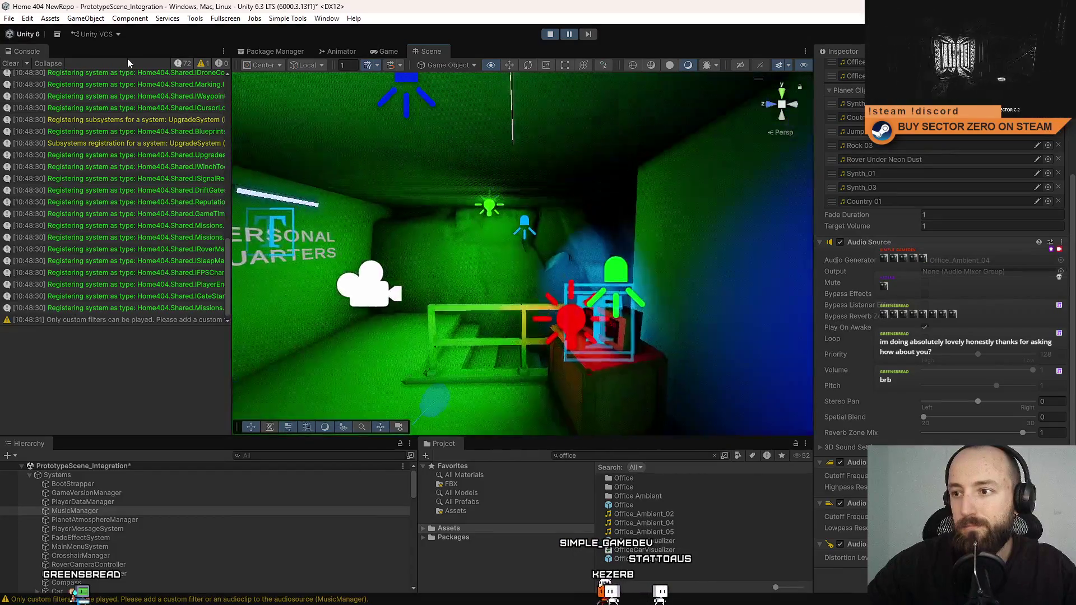
left_click(147, 511)
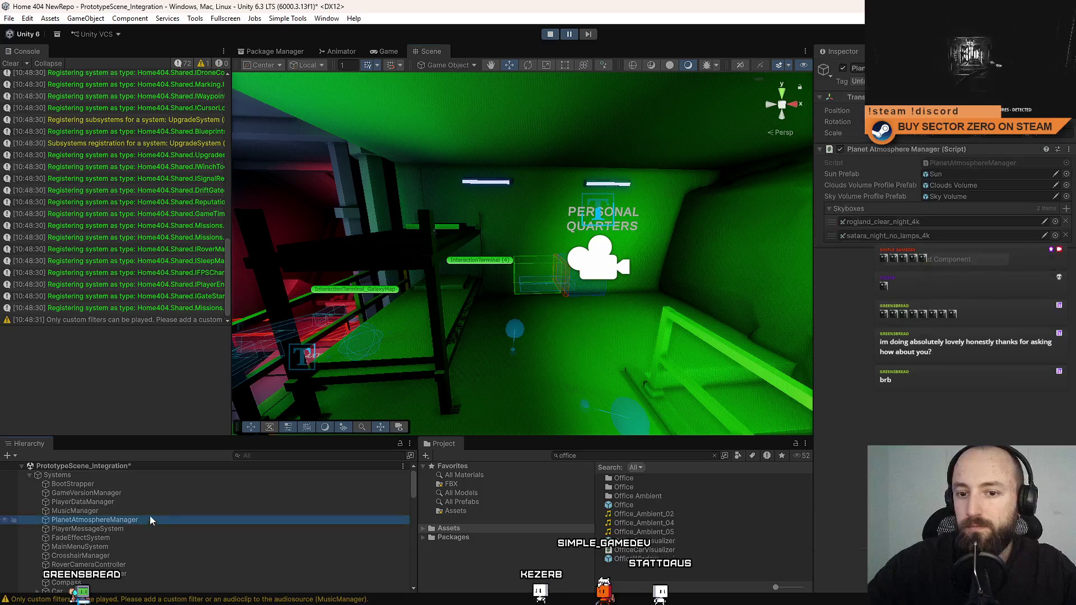
right_click(441, 356)
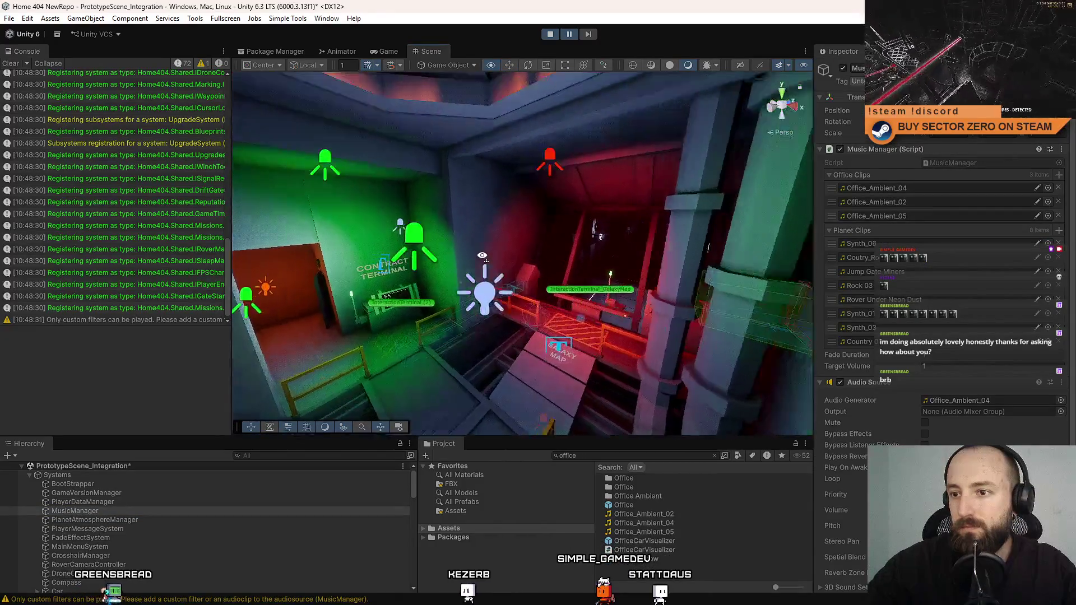
key("w")
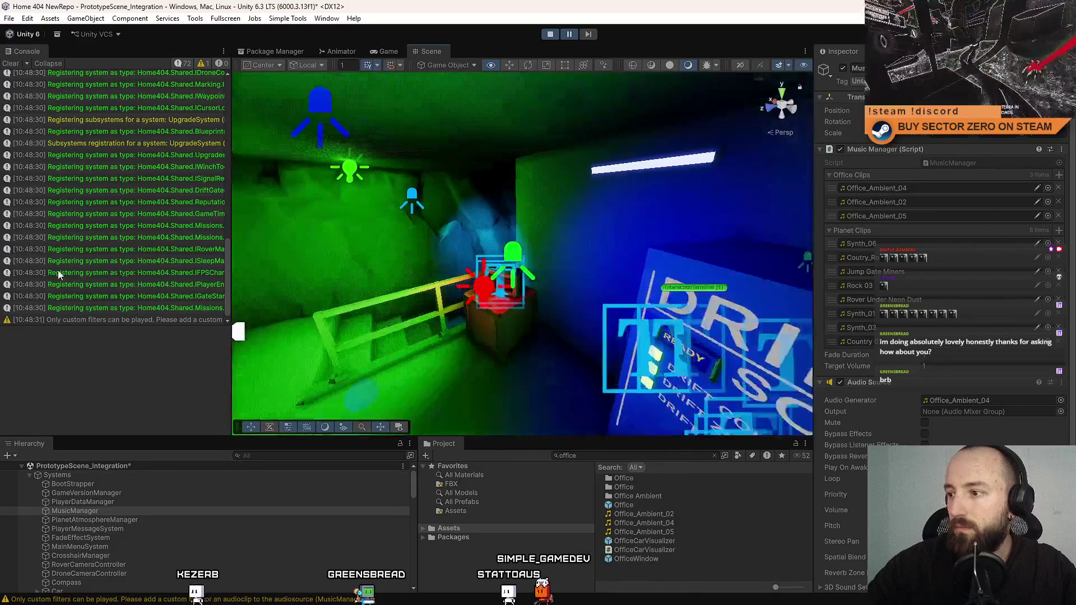
scroll(888, 283, "down", 5)
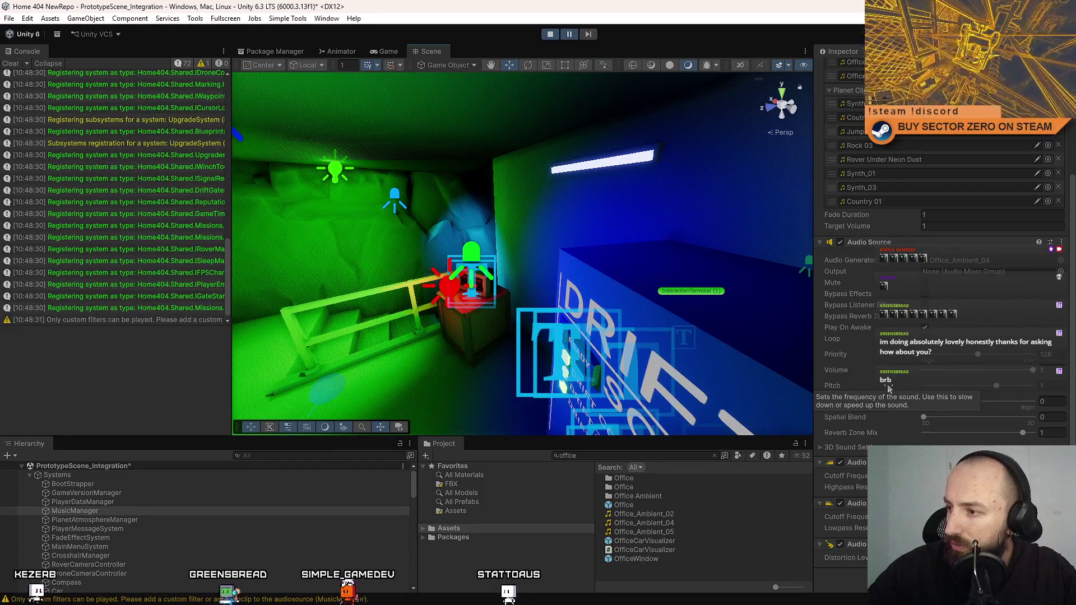
left_click_drag(924, 418, 1030, 421)
mouse_move(521, 326)
left_mouse_down()
mouse_move(536, 319)
mouse_move(423, 74)
mouse_move(288, 40)
left_mouse_up()
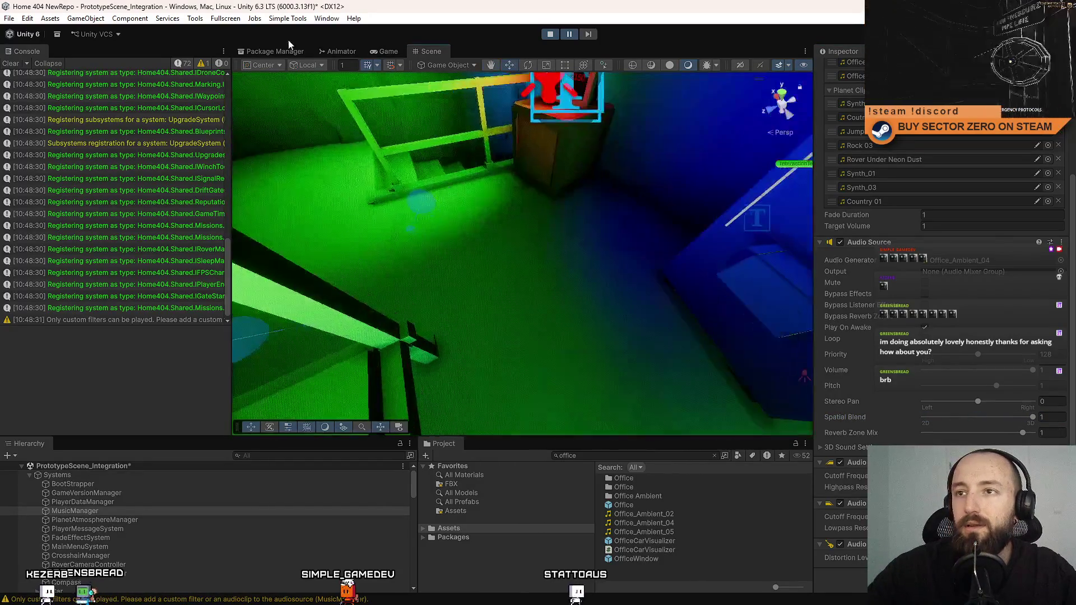
left_click(303, 19)
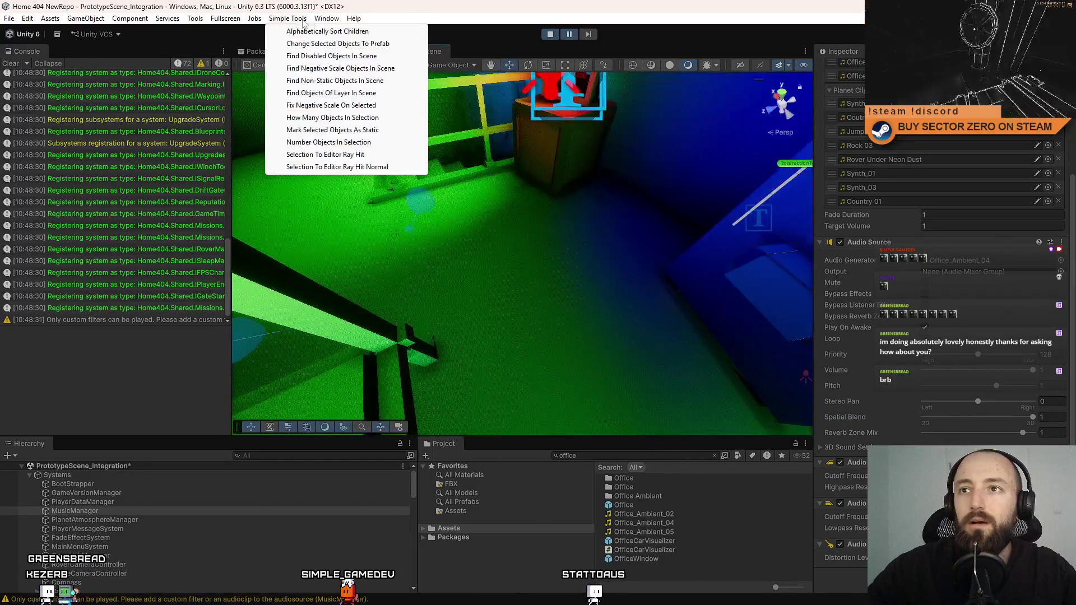
Move the music audio source up near the red light in the scene.
left_click(387, 157)
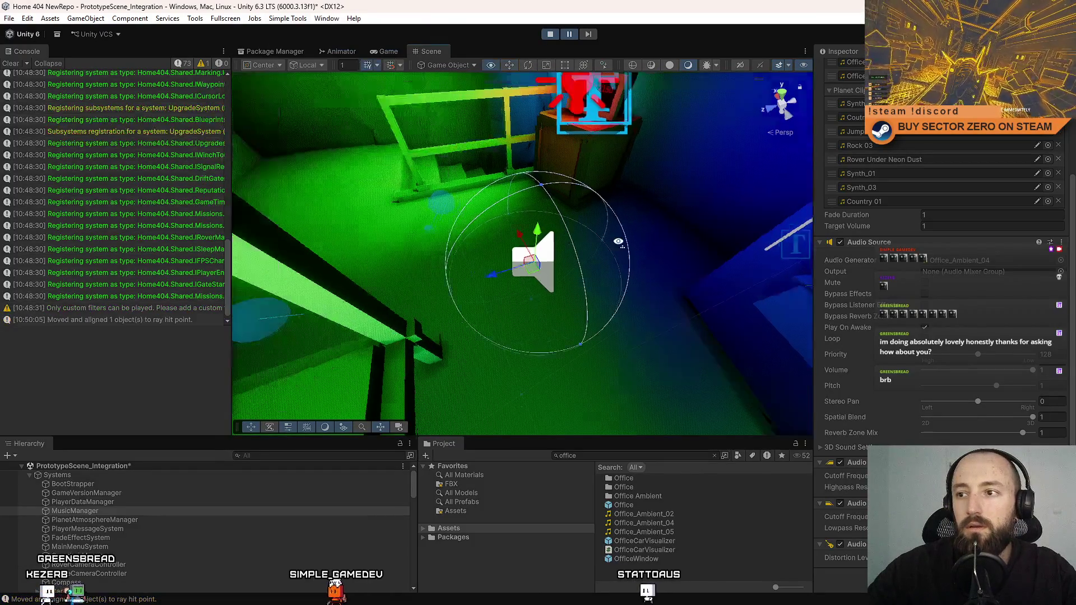
mouse_move(503, 275)
left_mouse_down()
mouse_move(557, 234)
mouse_move(501, 291)
mouse_move(645, 213)
left_mouse_up()
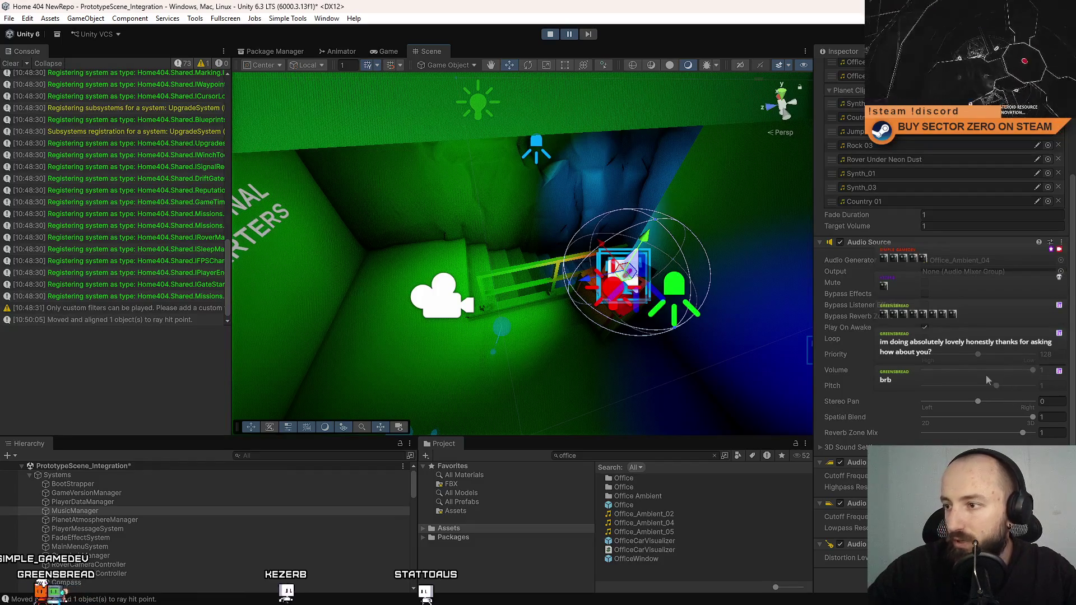
scroll(981, 357, "up", 6)
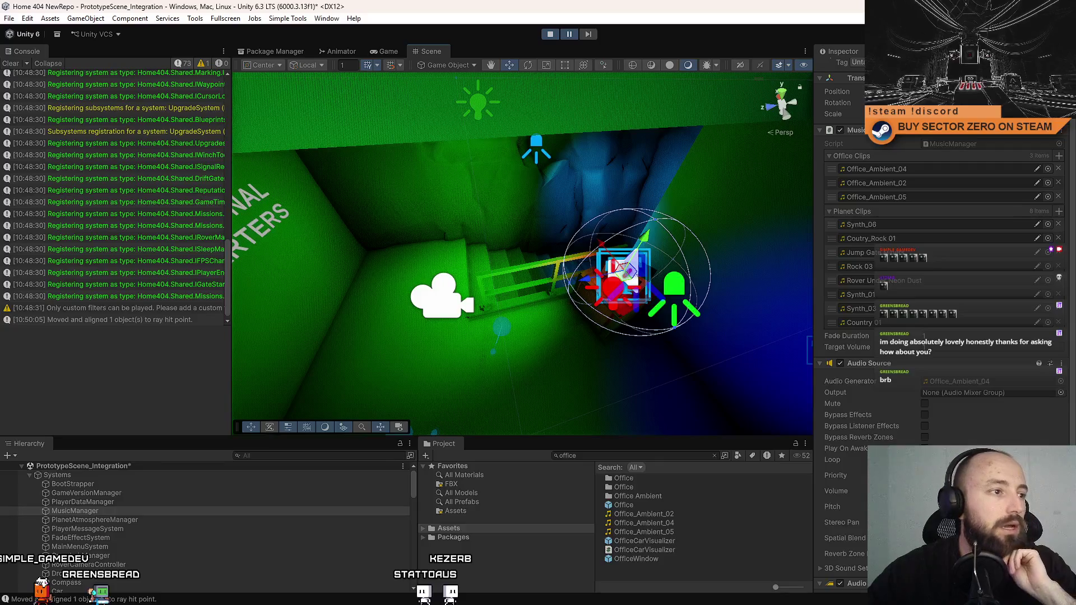
scroll(1072, 227, "down", 6)
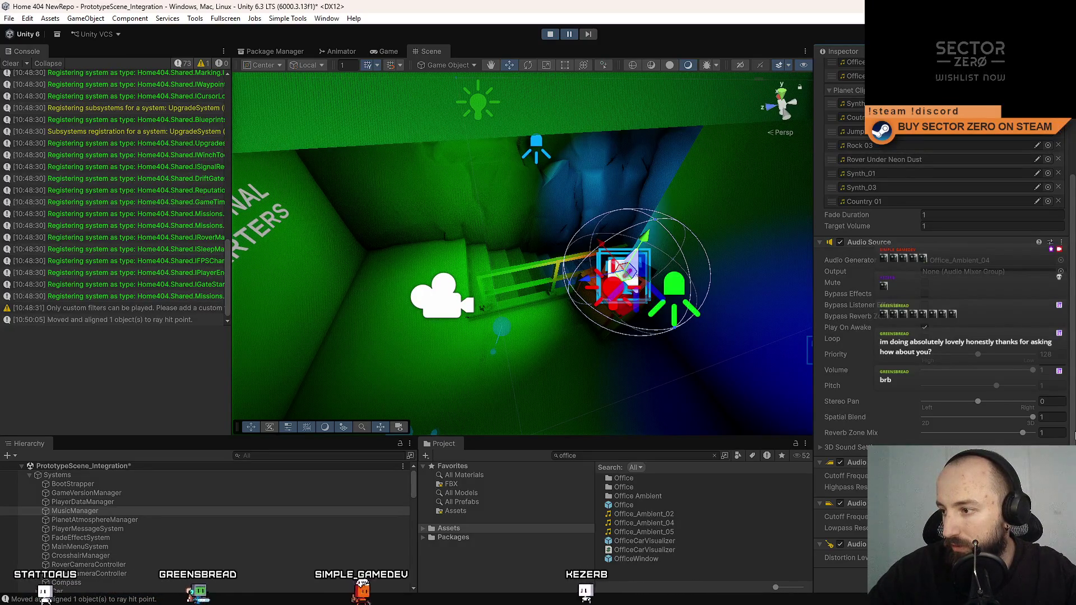
Expand 3D Sound Settings: Logarithmic Rolloff, Min Distance 1, Max Distance 500.
scroll(1074, 205, "up", 5)
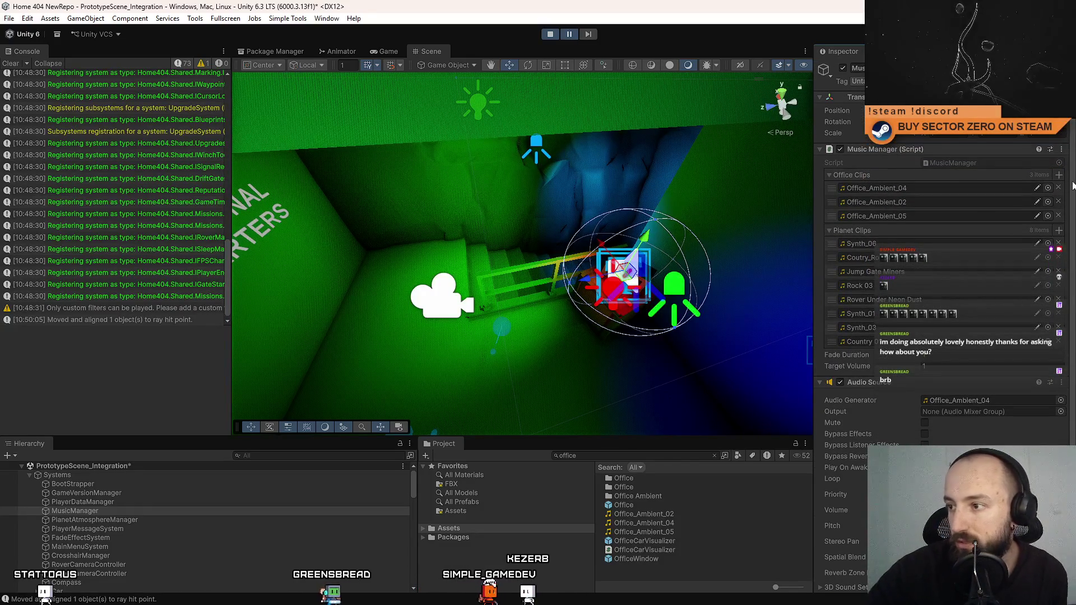
scroll(1073, 235, "down", 4)
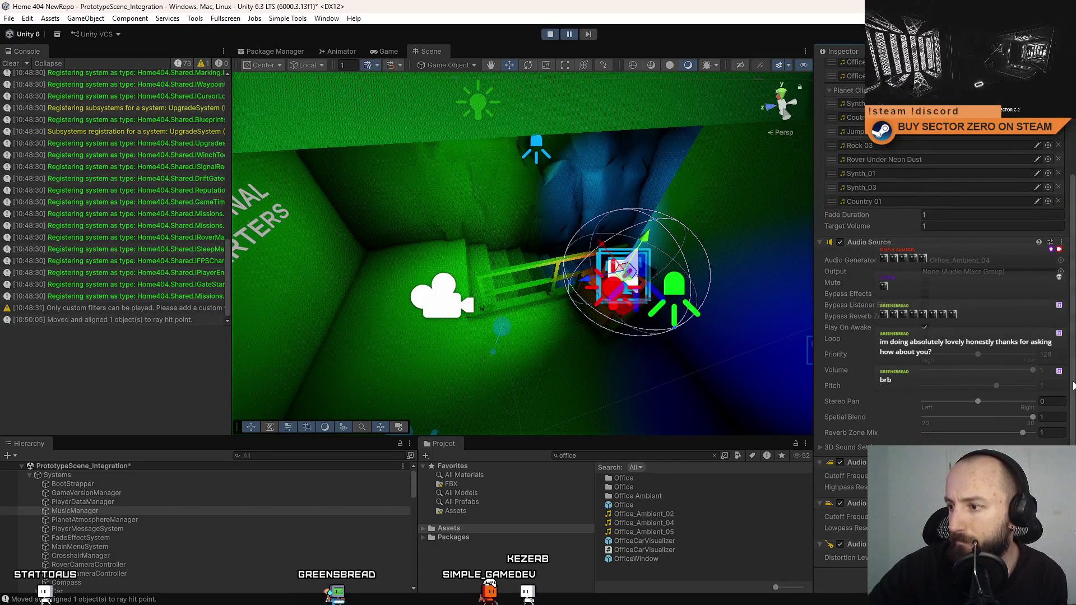
left_click(851, 449)
scroll(846, 392, "down", 4)
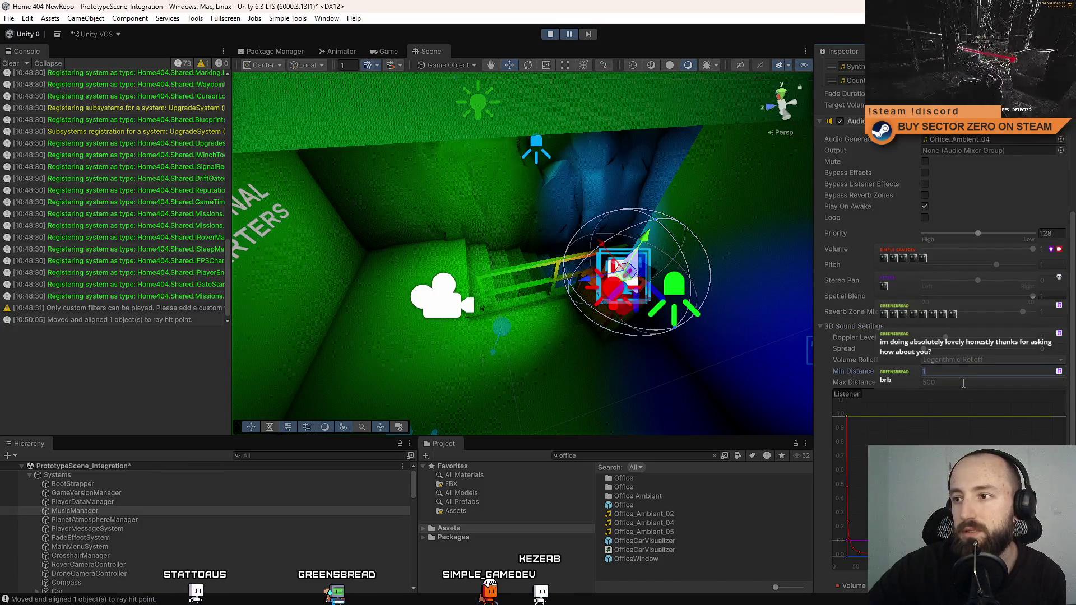
In the Game view, walk past the DRIFT SODA machine to the YEAR 2150 terminal.
left_click(389, 51)
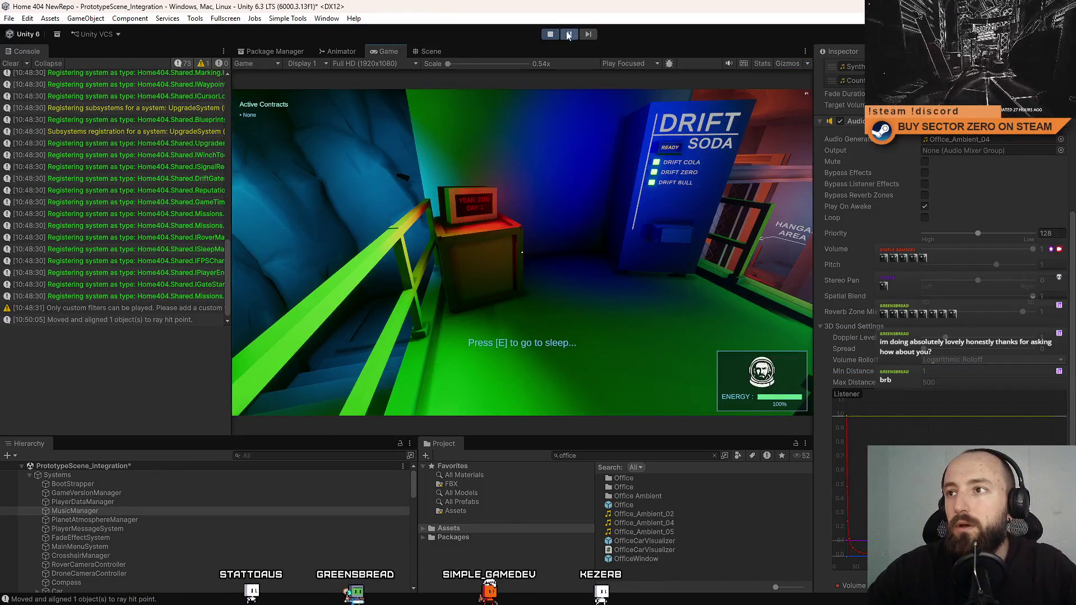
key("w")
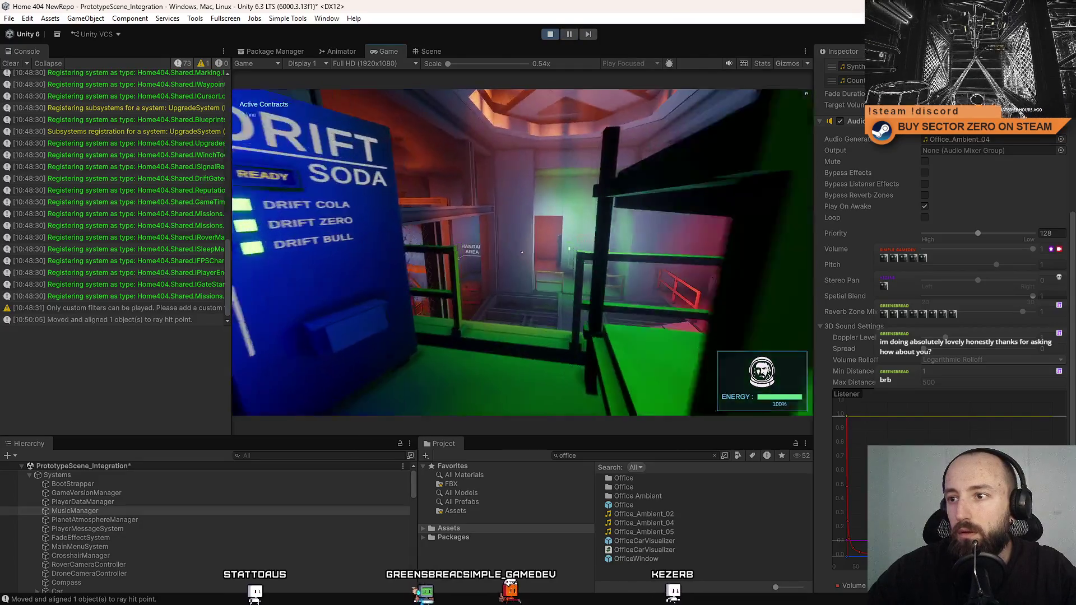
key("w")
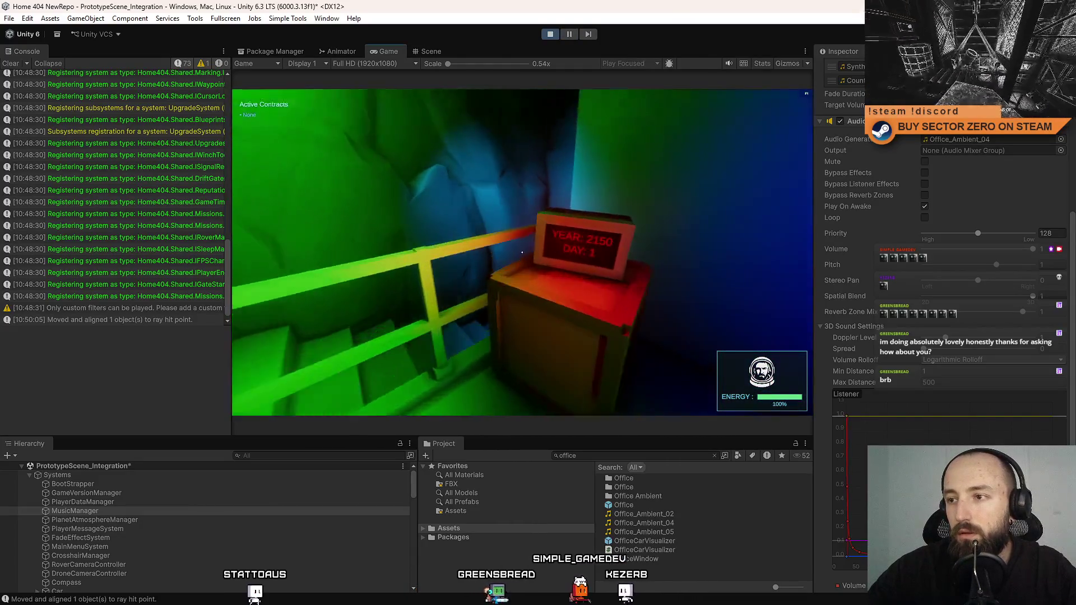
key("w")
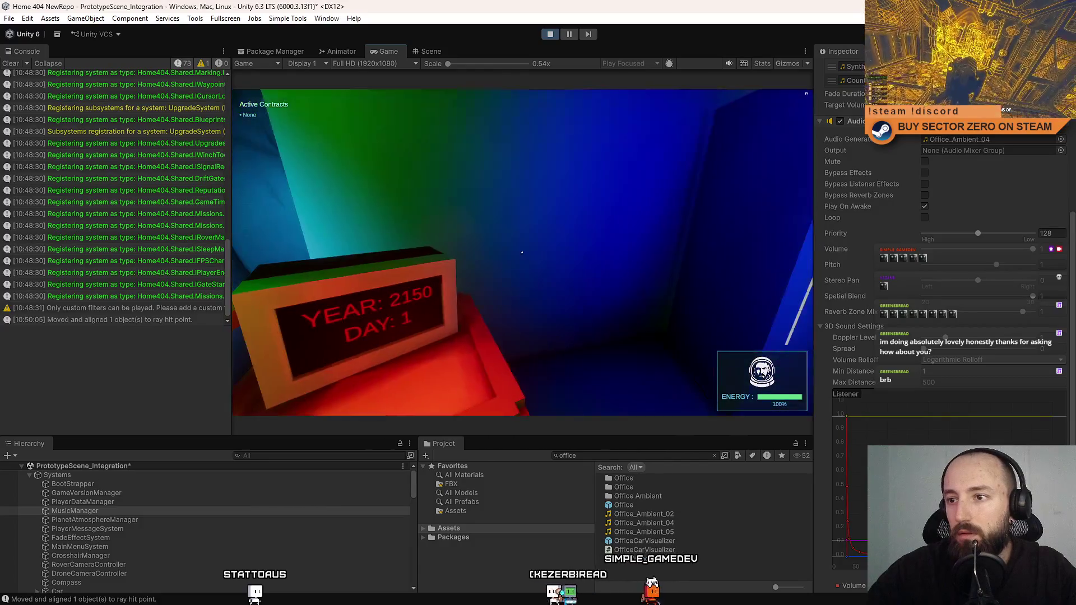
key("w")
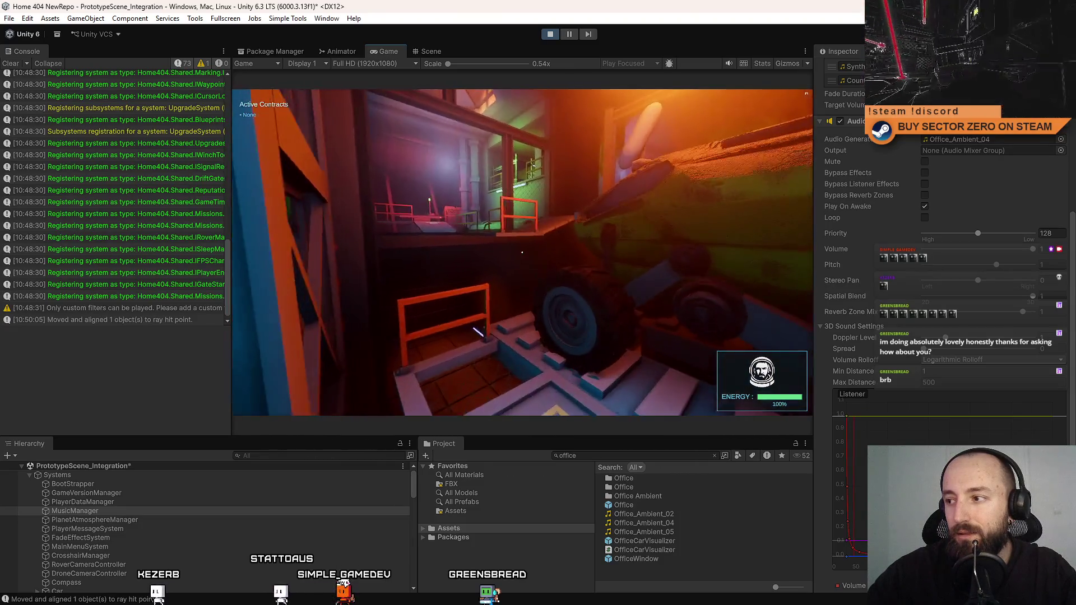
Pause the game, raise the music source's Min Distance from 1 to 5, and resume.
key("Escape")
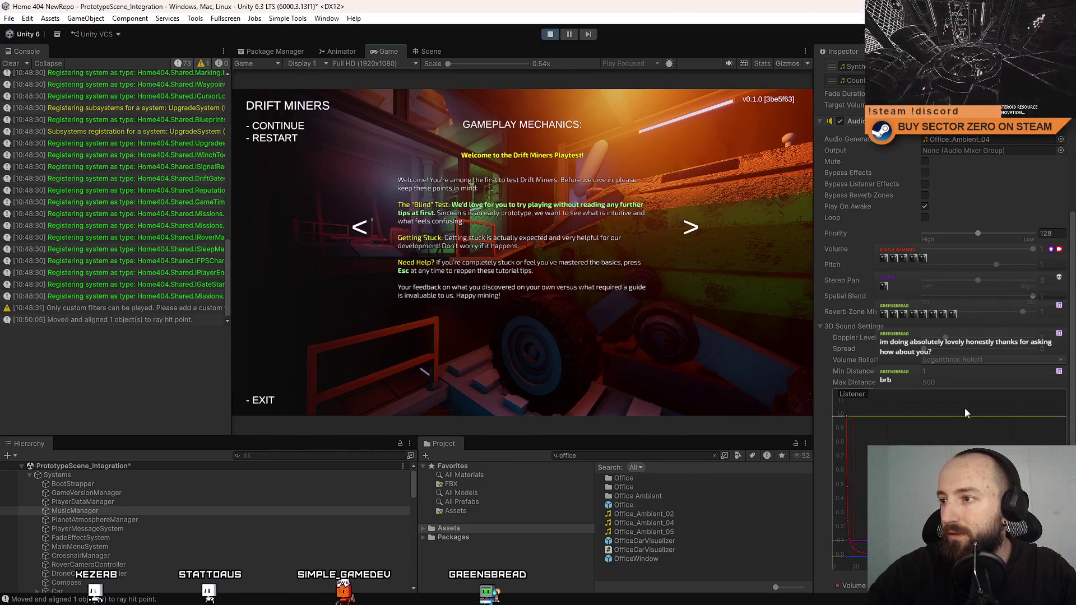
left_click(957, 373)
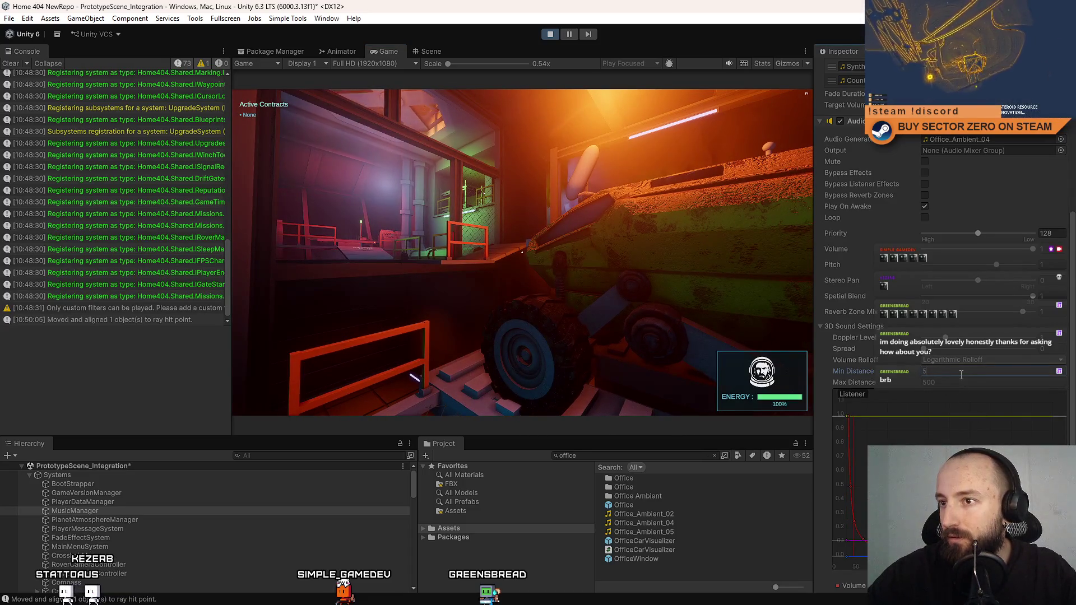
left_click(522, 252)
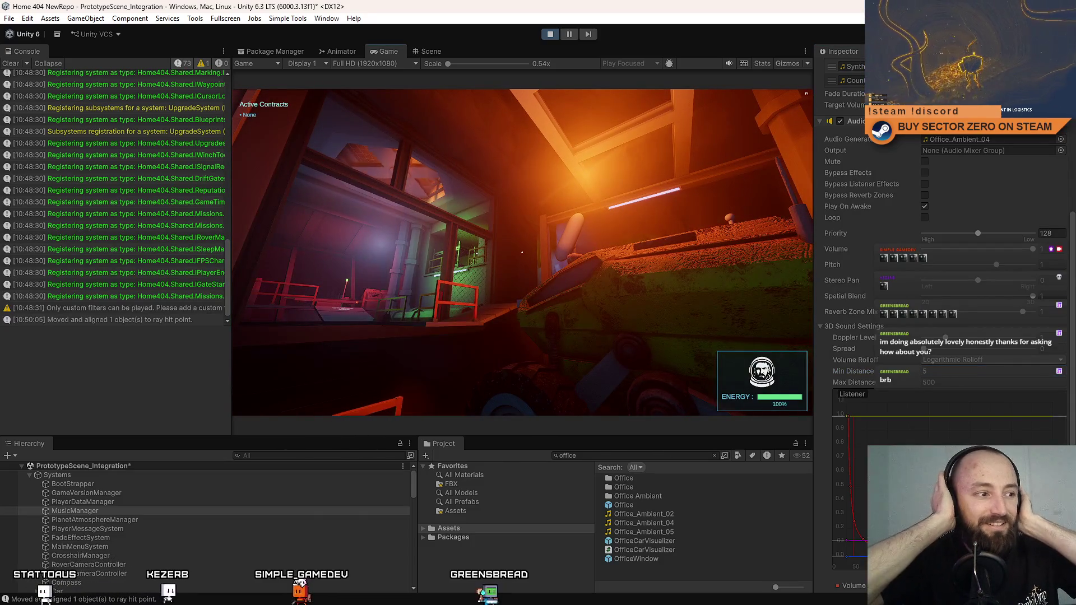
In fullscreen, walk through the terminal, red, green and machine-bay rooms toward the Galaxy Map.
key("F10")
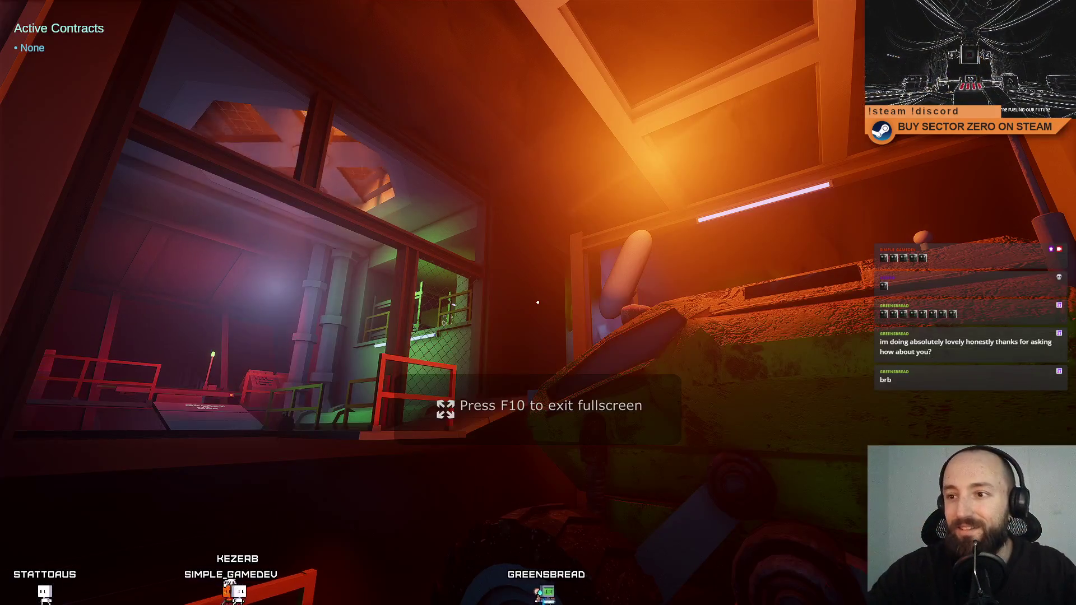
key("w")
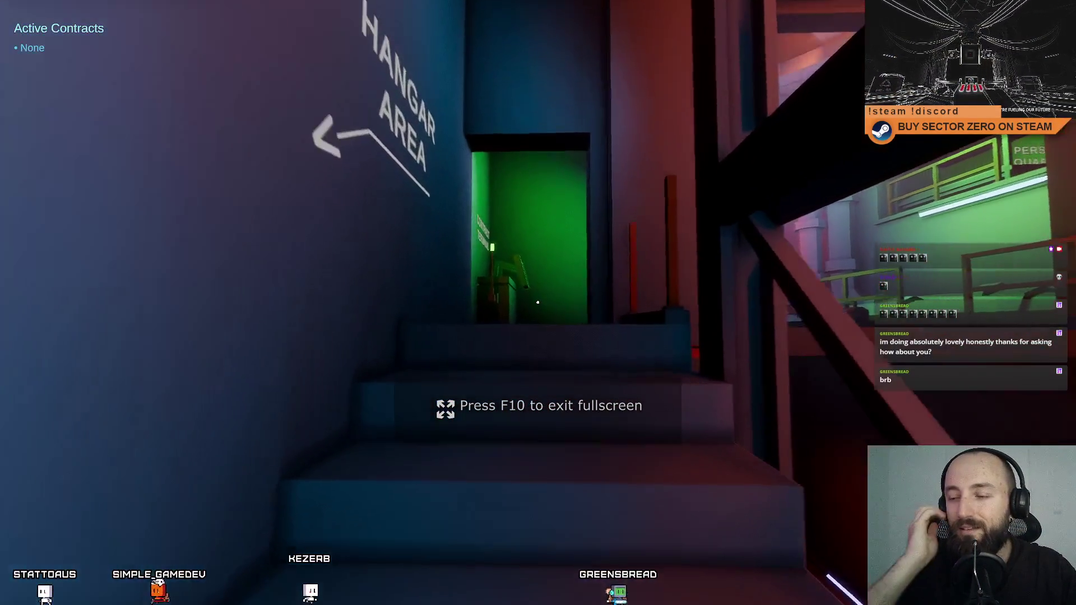
key("w")
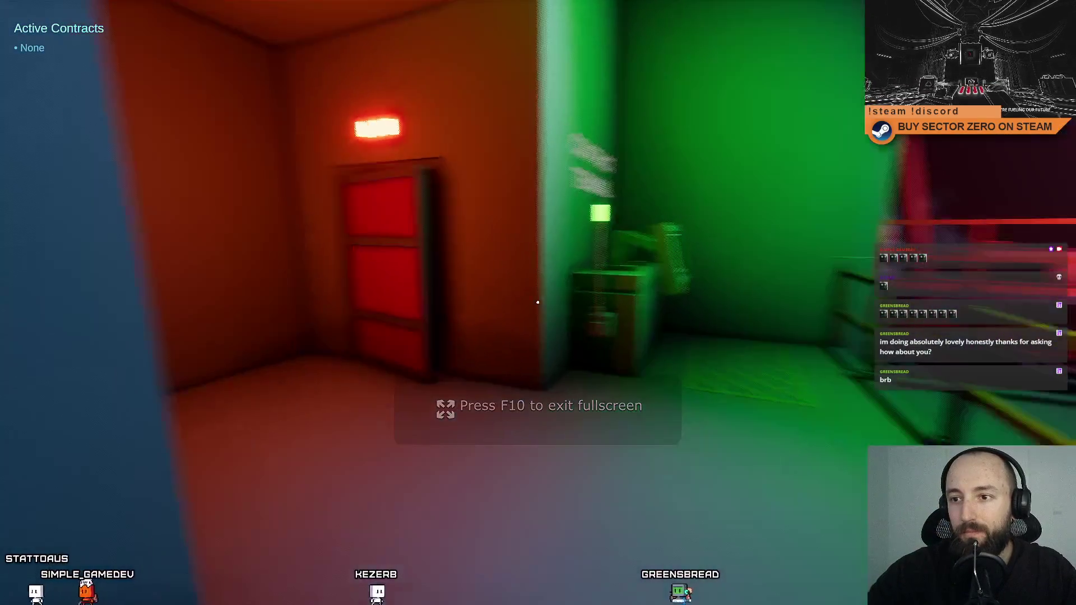
key("w")
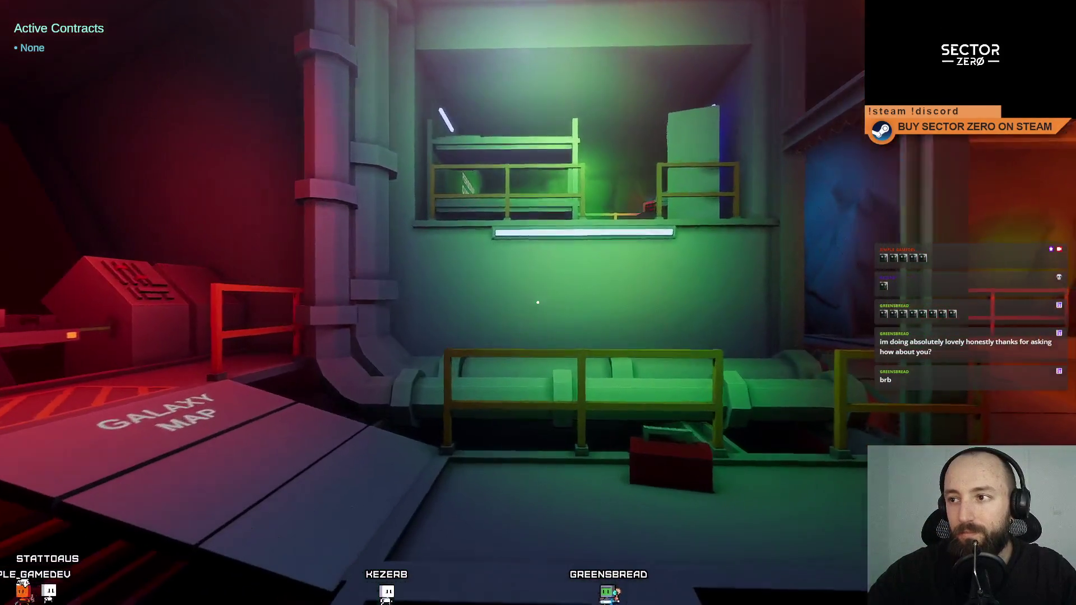
key("w")
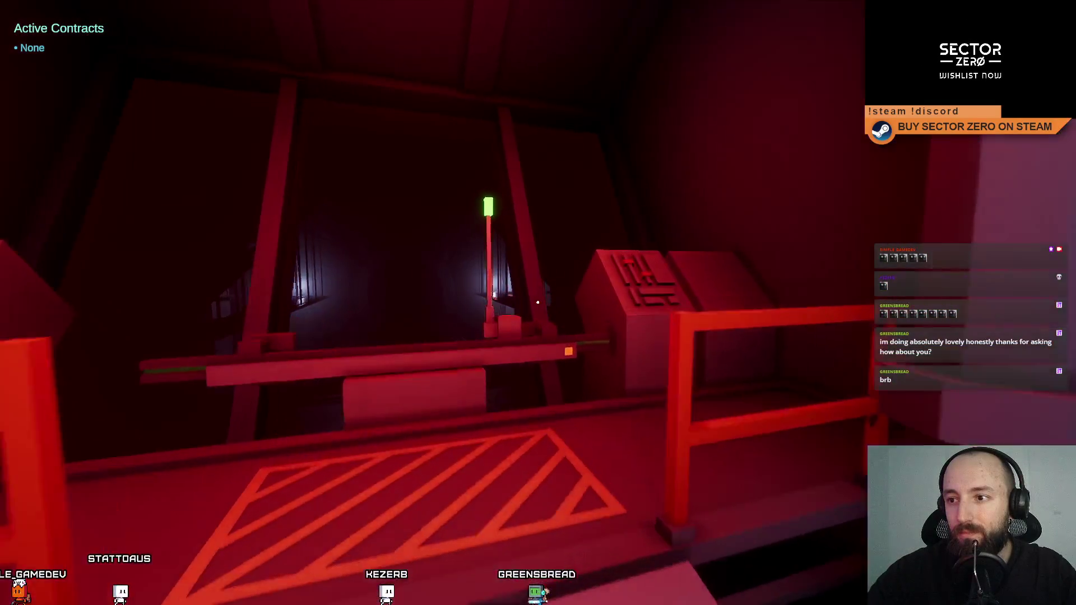
key("w")
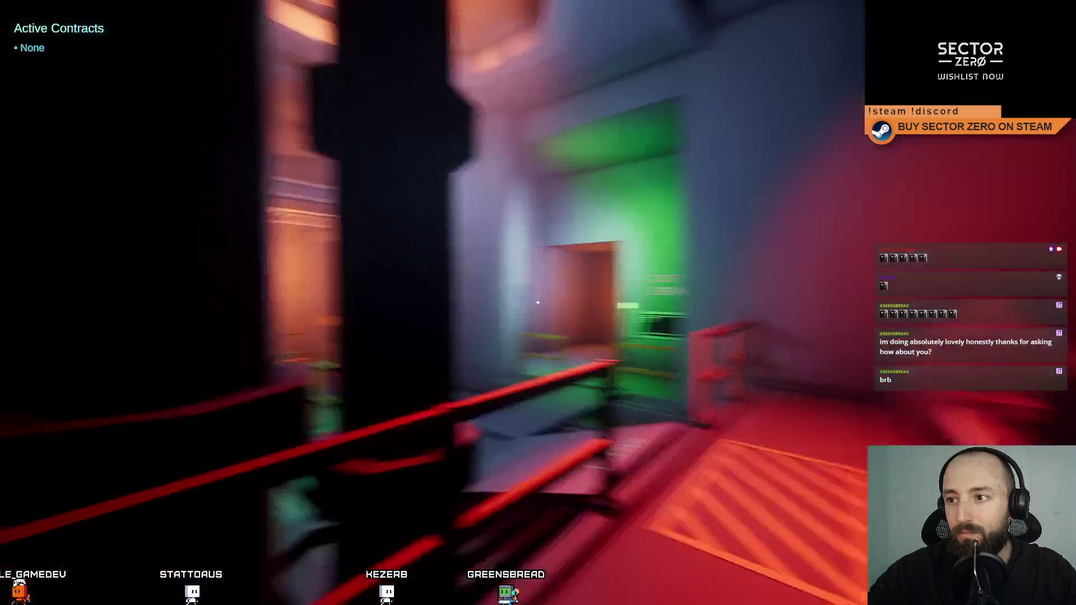
key("w")
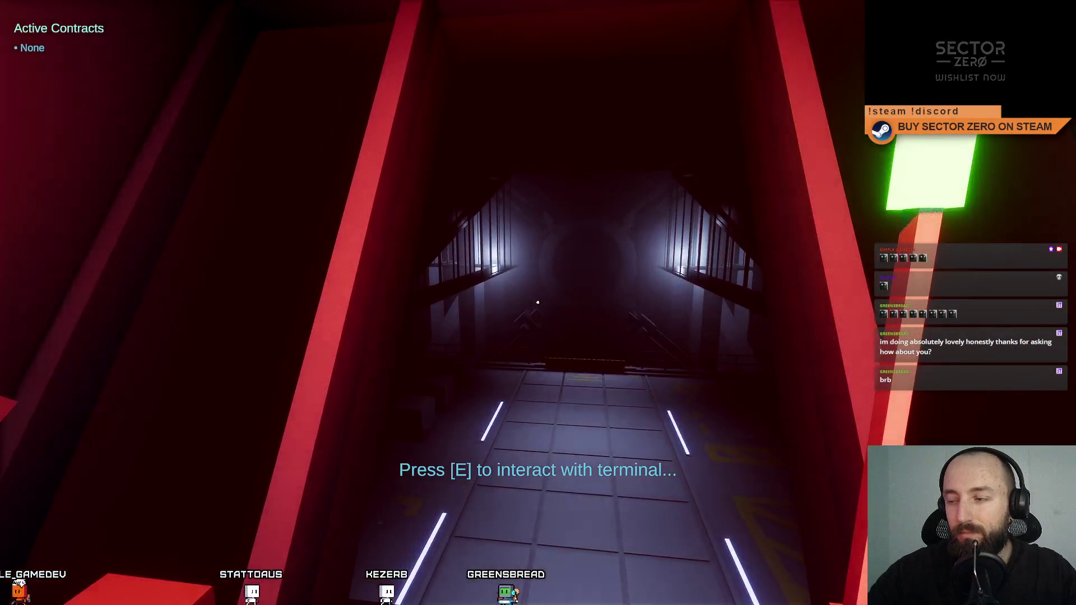
key("w")
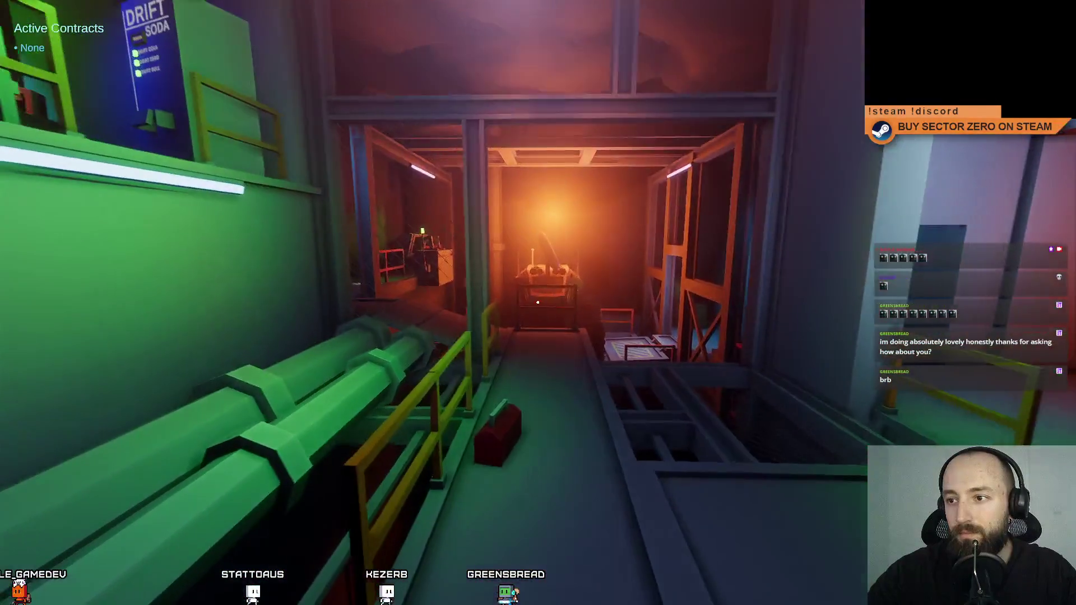
key("w")
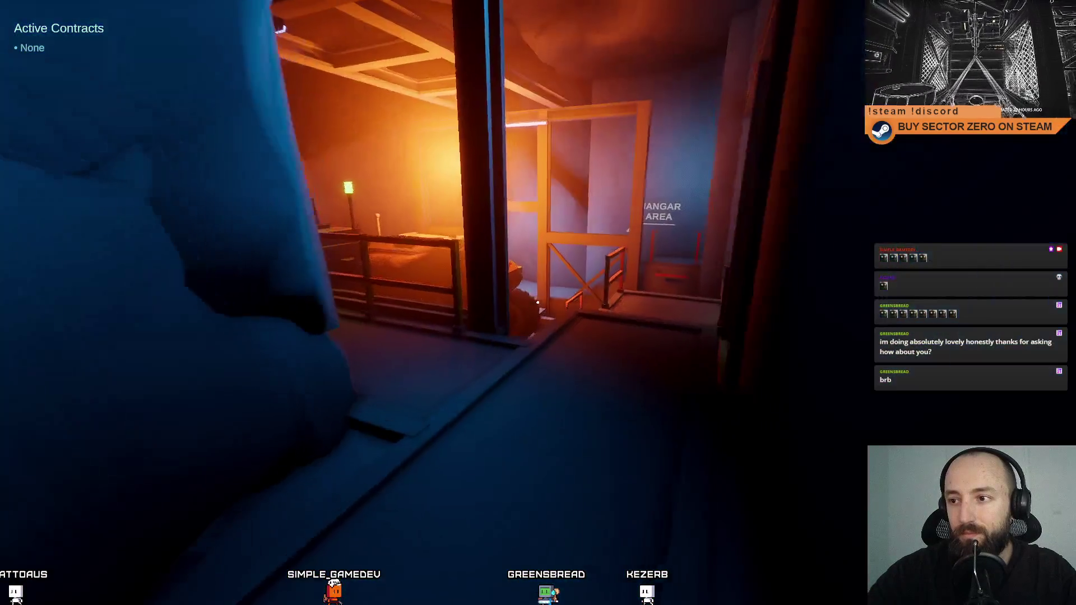
key("w")
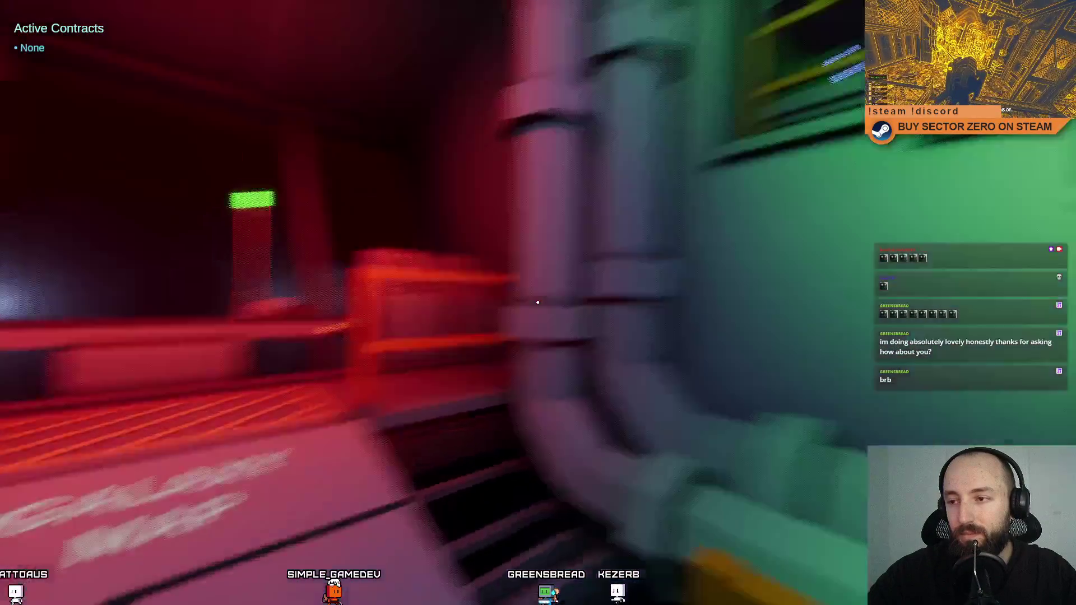
key("s")
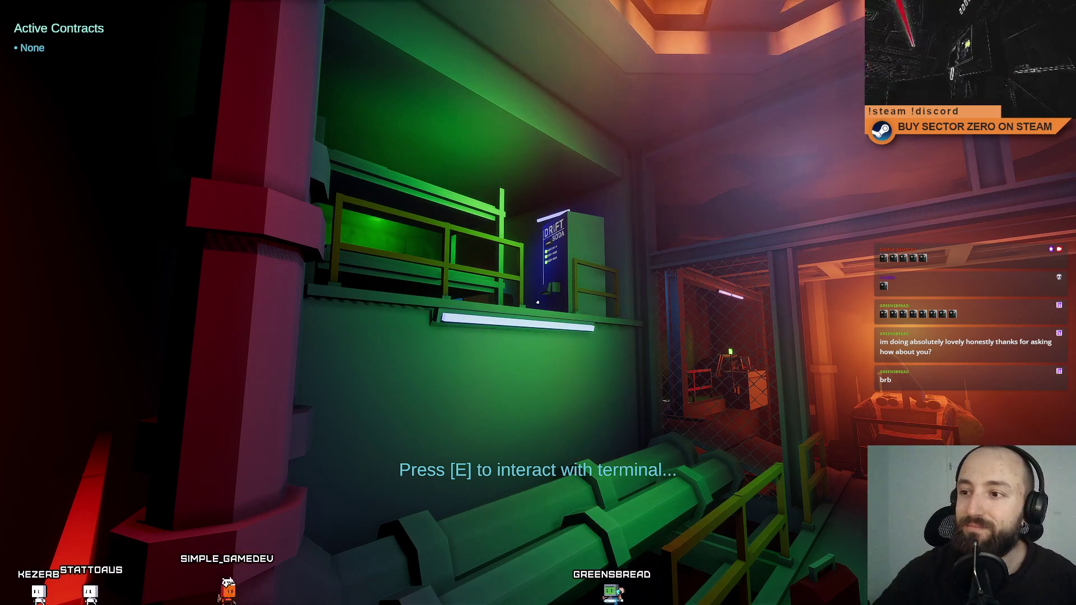
key("Escape")
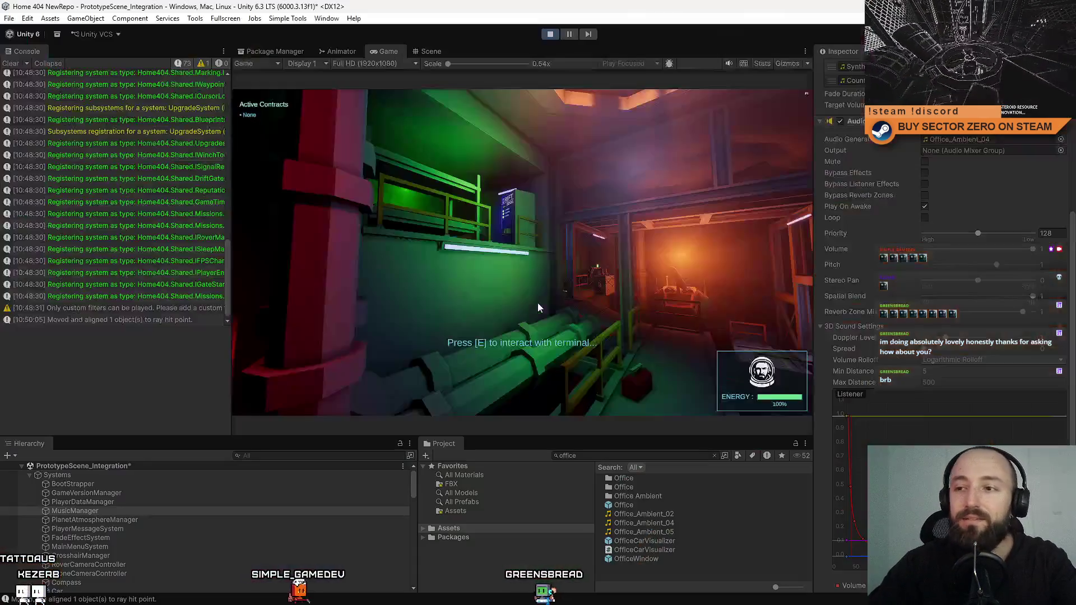
Close the in-game pause menu.
key("Escape")
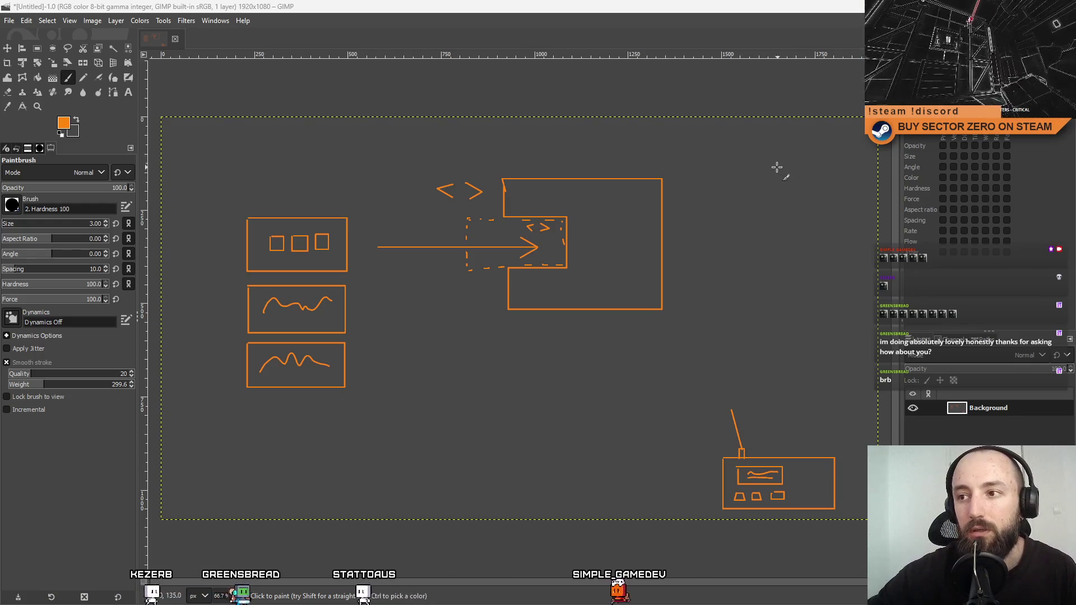
Paint a round head at top right with an arrowhead, a down-left line and a curved right-side stroke.
mouse_move(807, 146)
left_mouse_down()
mouse_move(832, 167)
mouse_move(807, 147)
left_mouse_up()
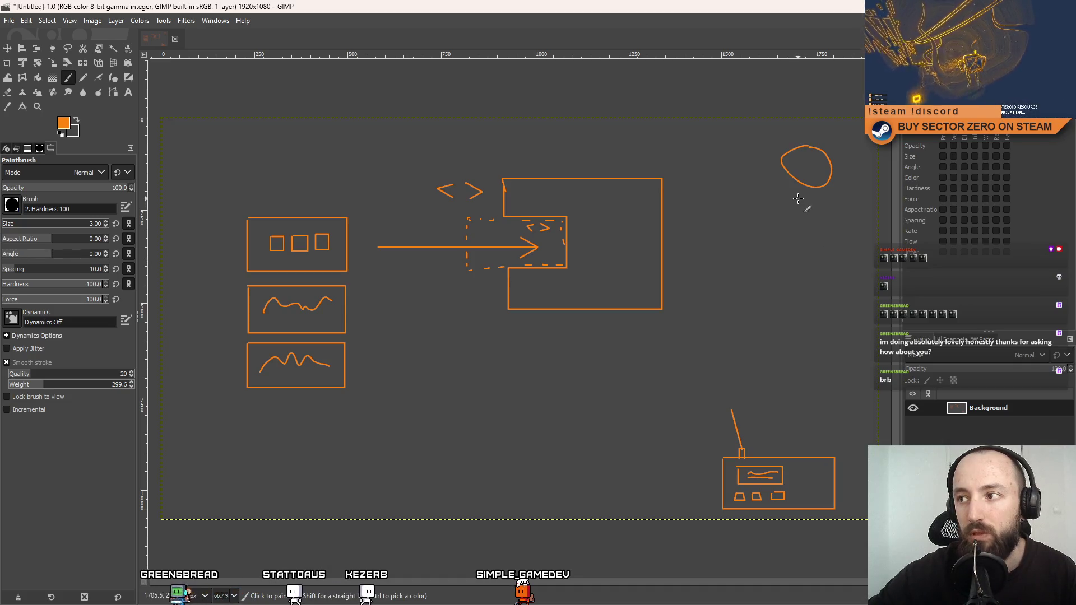
mouse_move(793, 424)
left_mouse_down()
mouse_move(805, 436)
mouse_move(814, 425)
left_mouse_up()
mouse_move(781, 191)
left_mouse_down()
mouse_move(650, 426)
mouse_move(665, 442)
left_mouse_up()
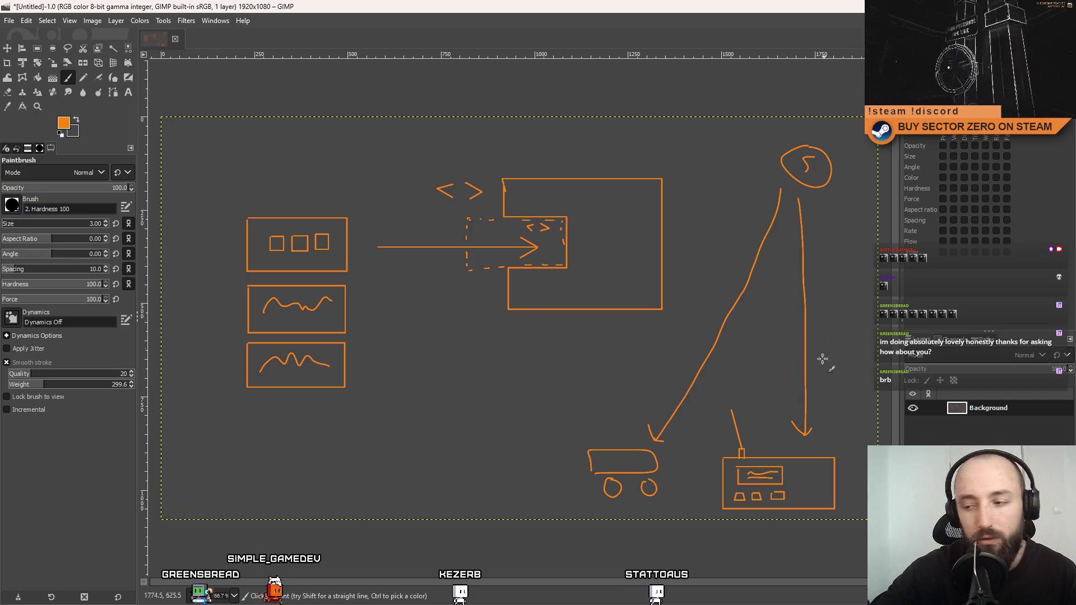
mouse_move(813, 443)
left_mouse_down()
mouse_move(832, 432)
mouse_move(839, 401)
mouse_move(829, 200)
left_mouse_up()
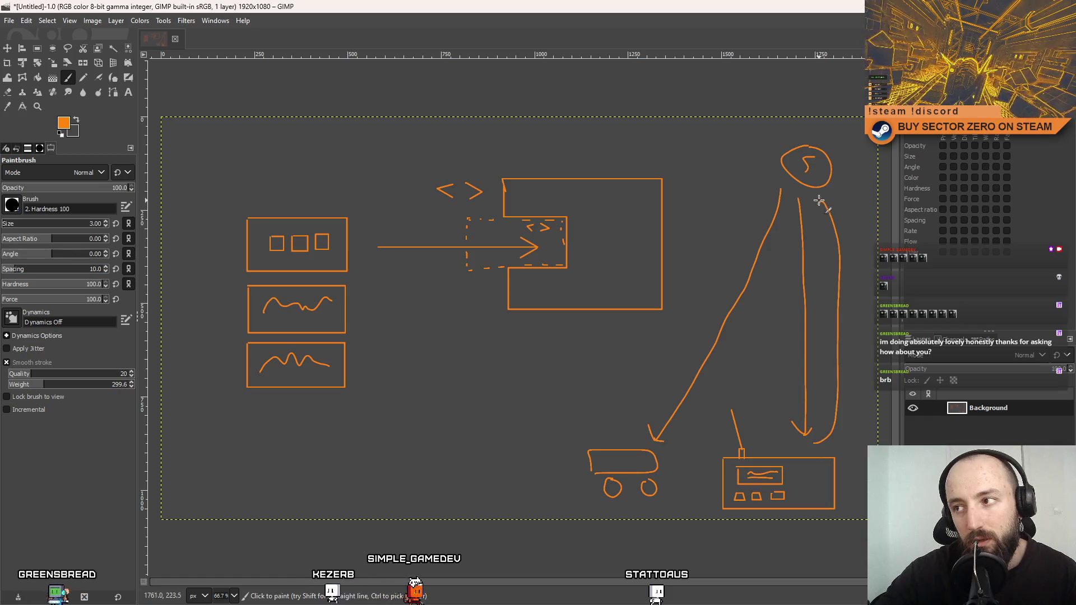
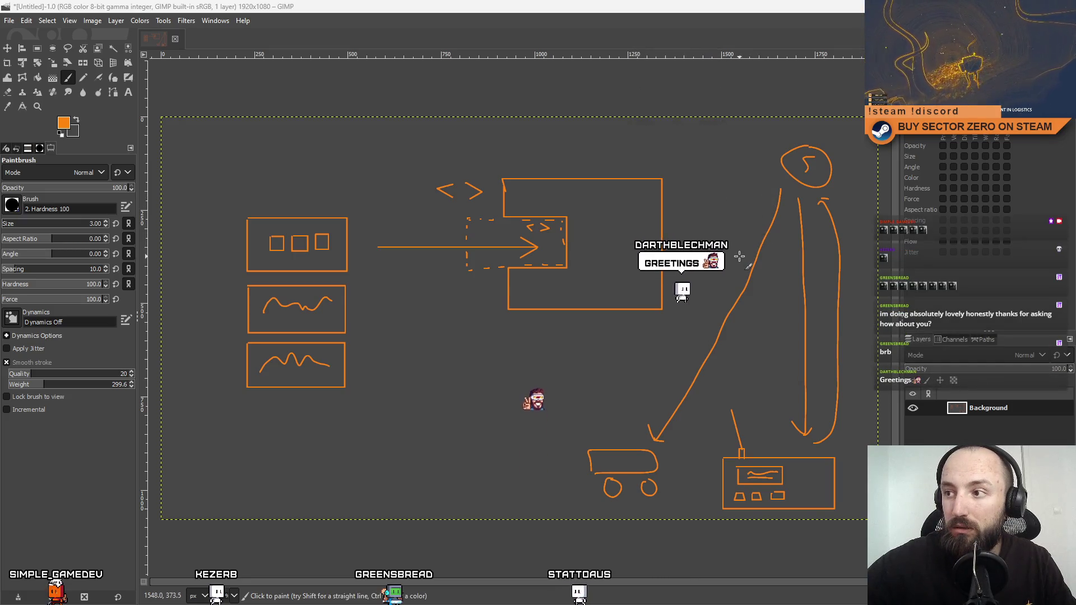
Undo the head squiggle, bottom cart and curved arrows, then draw a squiggle face in the head circle.
key("ctrl+z")
key("ctrl+z")
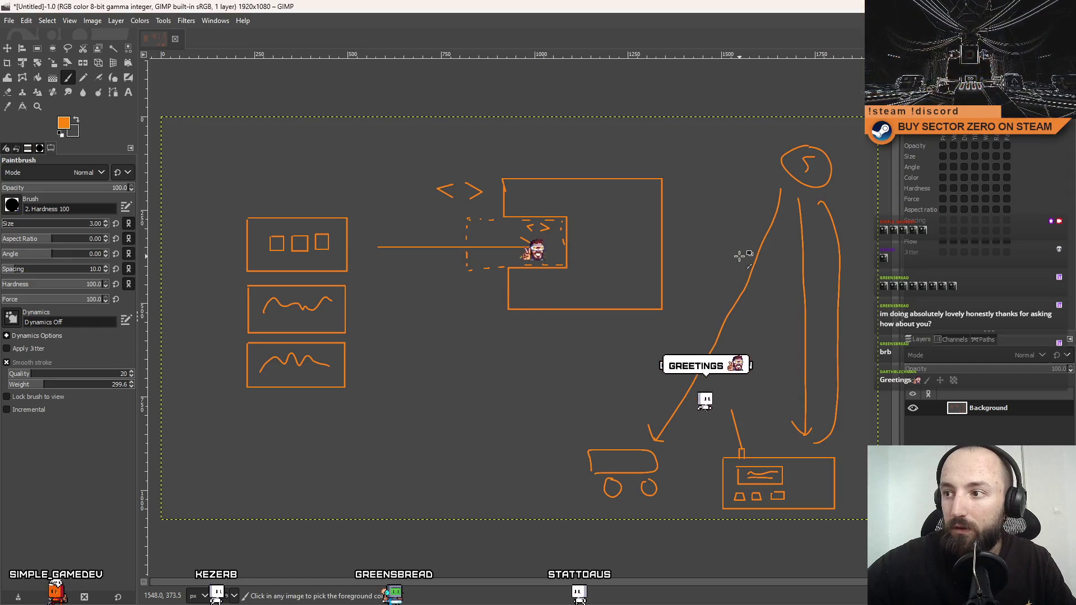
key("ctrl+z")
key("ctrl+z")
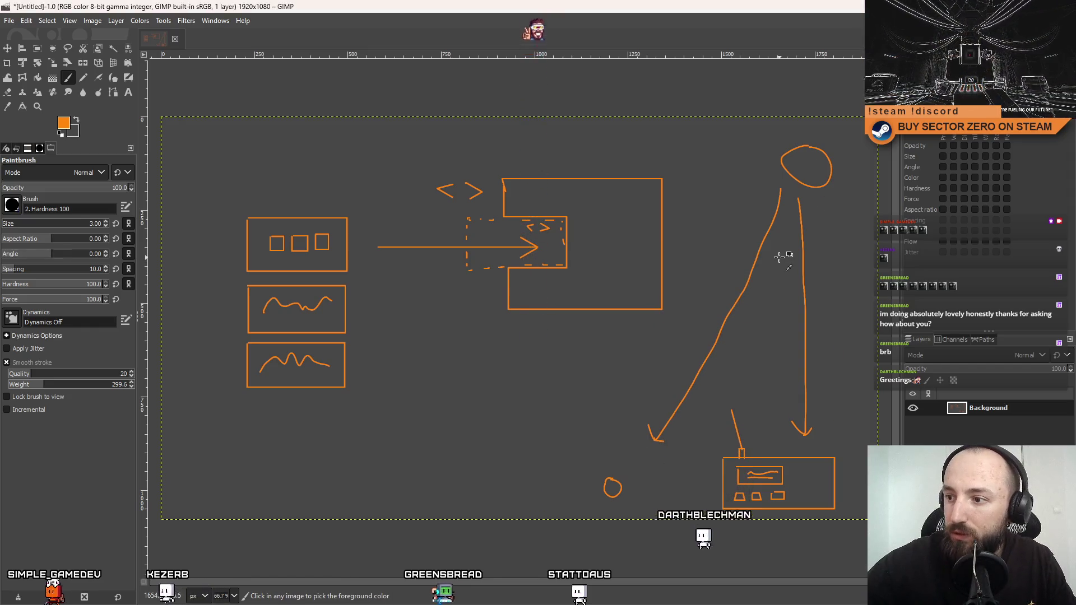
key("ctrl+z")
key("ctrl+z")
key("ctrl+z")
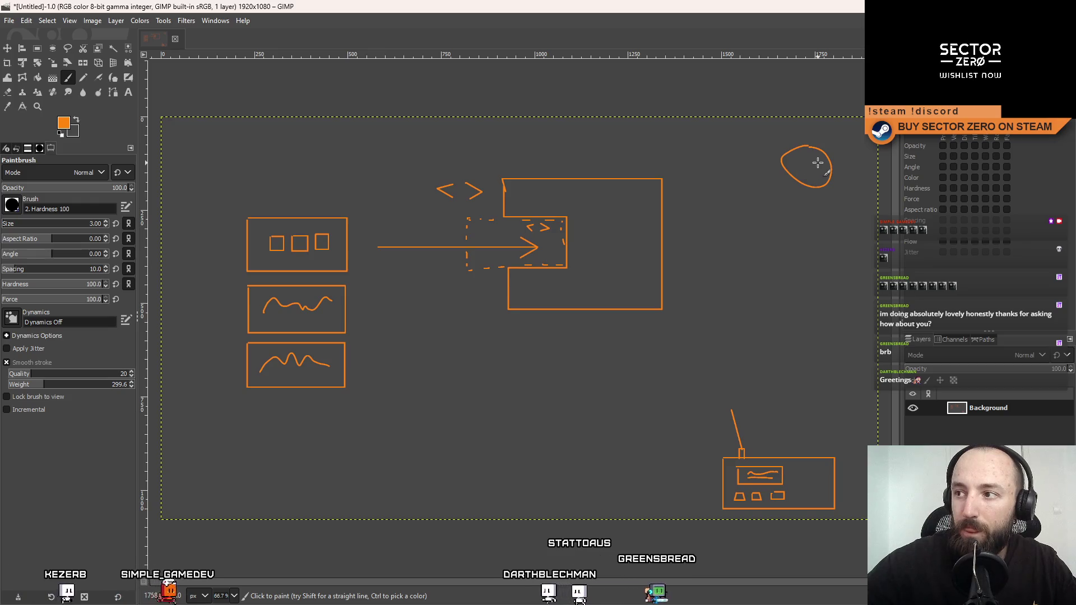
left_click_drag(811, 161, 806, 171)
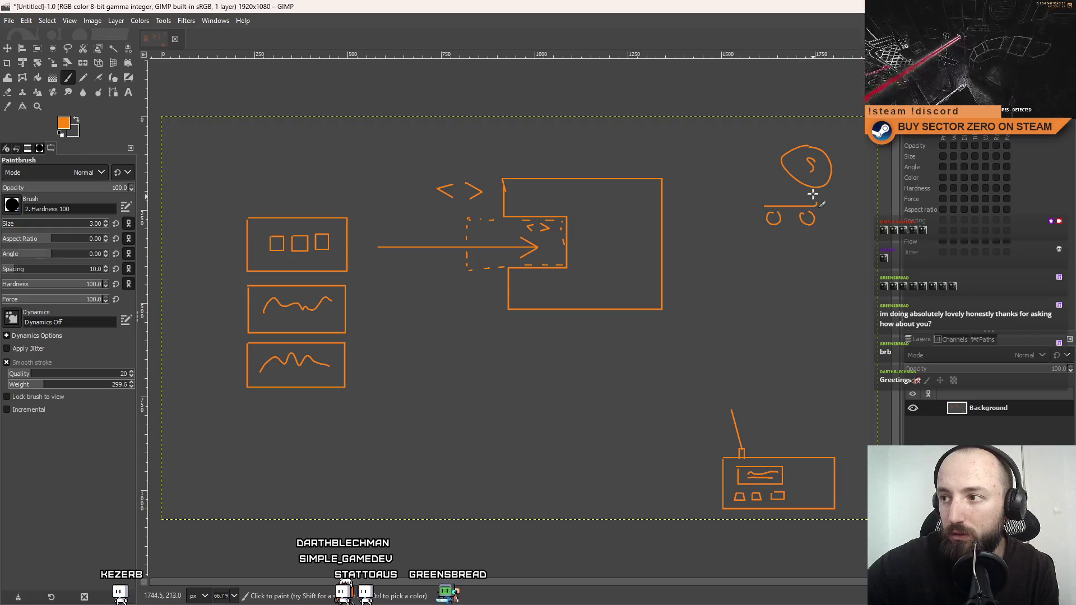
Undo the small car's roof and misplaced wheel, then redraw the wheel lower down.
left_click_drag(791, 193, 766, 197)
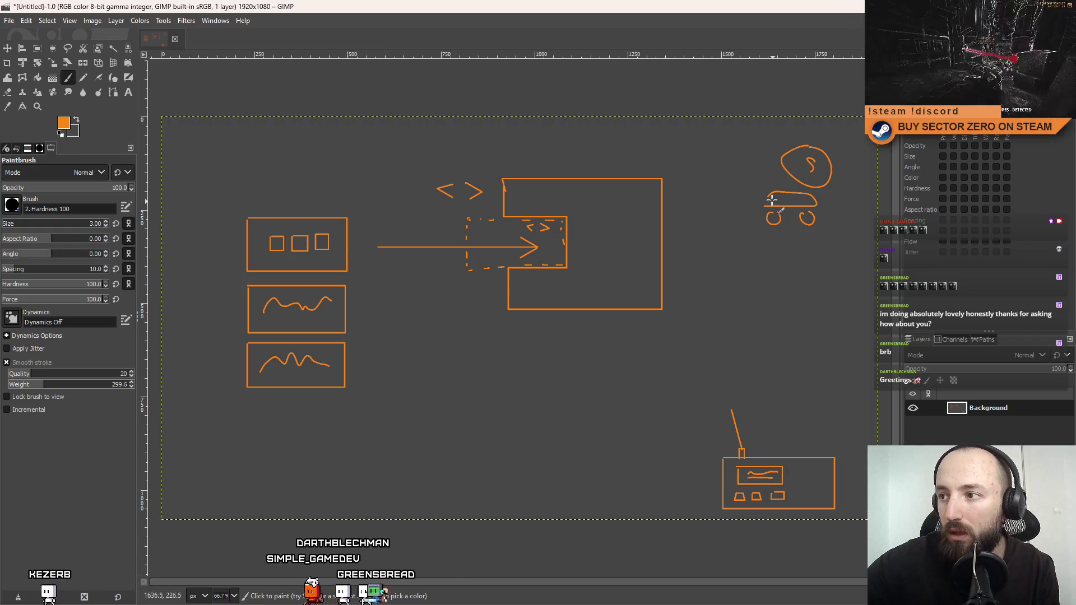
key("ctrl+z")
key("ctrl+z")
key("ctrl+z")
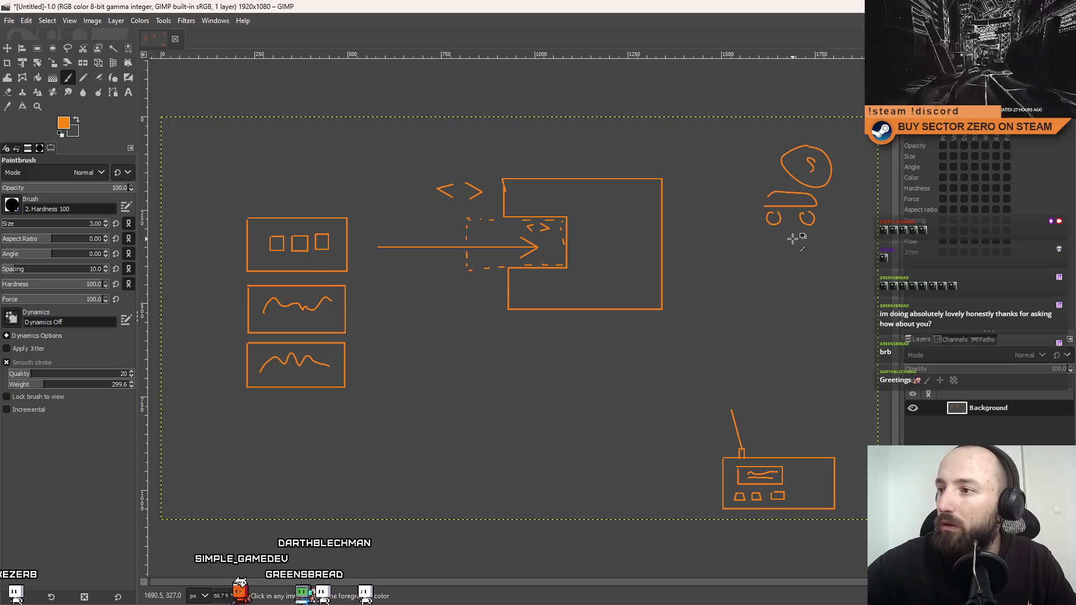
key("ctrl+z")
mouse_move(743, 247)
left_mouse_down()
mouse_move(781, 263)
mouse_move(791, 250)
left_mouse_up()
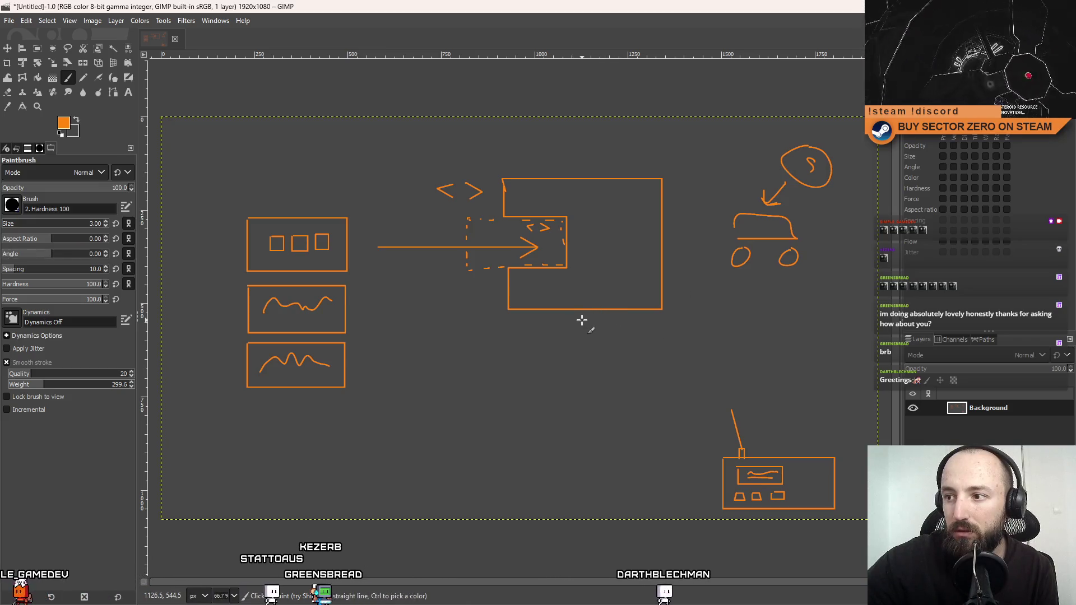
Draw a downward arrow below the large box and begin the SONG CHANGE label under it.
left_click_drag(583, 321, 586, 352)
mouse_move(570, 336)
left_mouse_down()
mouse_move(601, 341)
mouse_move(554, 380)
mouse_move(574, 369)
mouse_move(617, 379)
left_mouse_up()
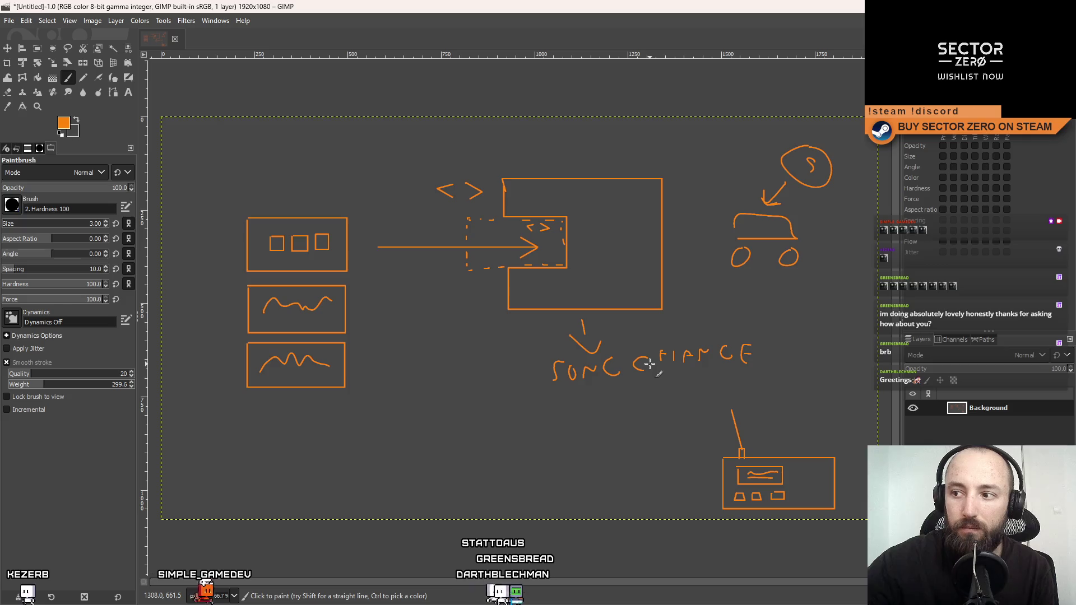
mouse_move(778, 434)
left_mouse_down()
mouse_move(776, 444)
mouse_move(771, 374)
mouse_move(697, 370)
mouse_move(661, 395)
mouse_move(684, 461)
left_mouse_up()
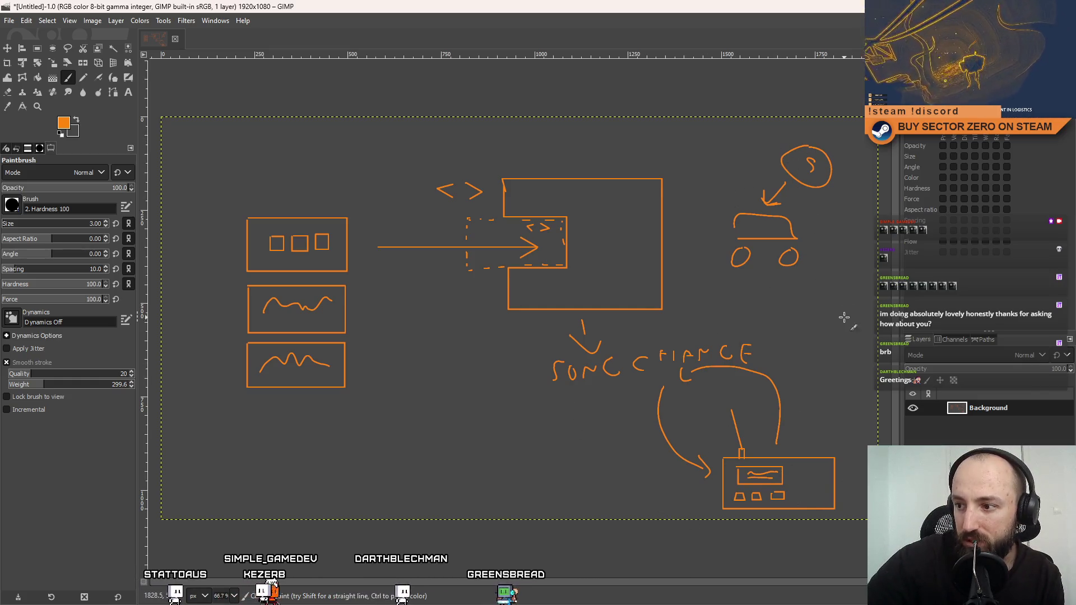
Paint a long curved arrow from the car down the right side to the radio, then go to Unity.
mouse_move(828, 217)
left_mouse_down()
mouse_move(822, 429)
mouse_move(805, 406)
mouse_move(819, 436)
mouse_move(851, 433)
left_mouse_up()
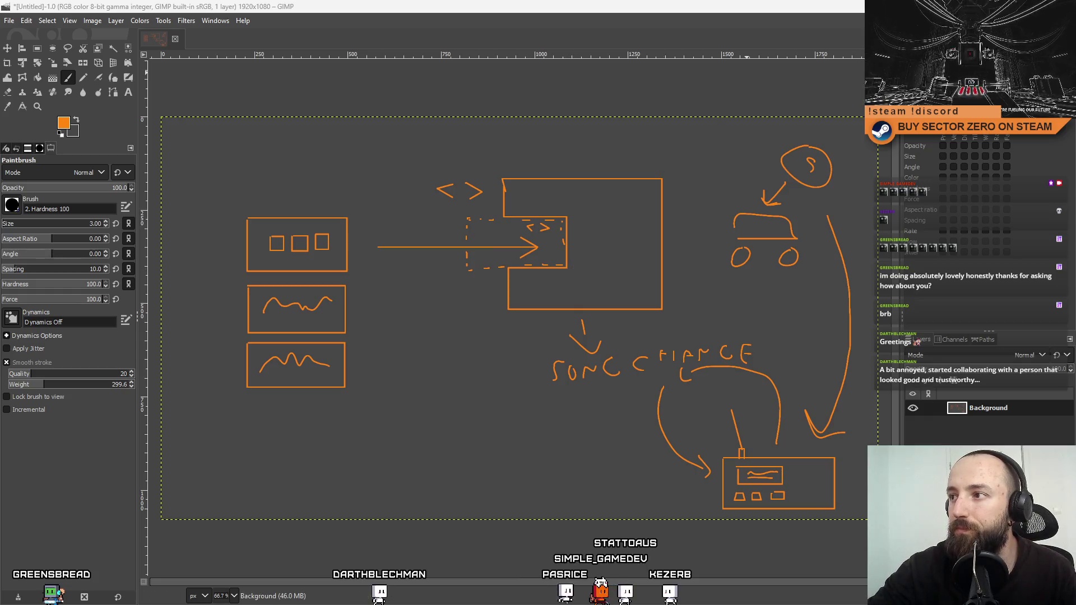
key("alt+Tab")
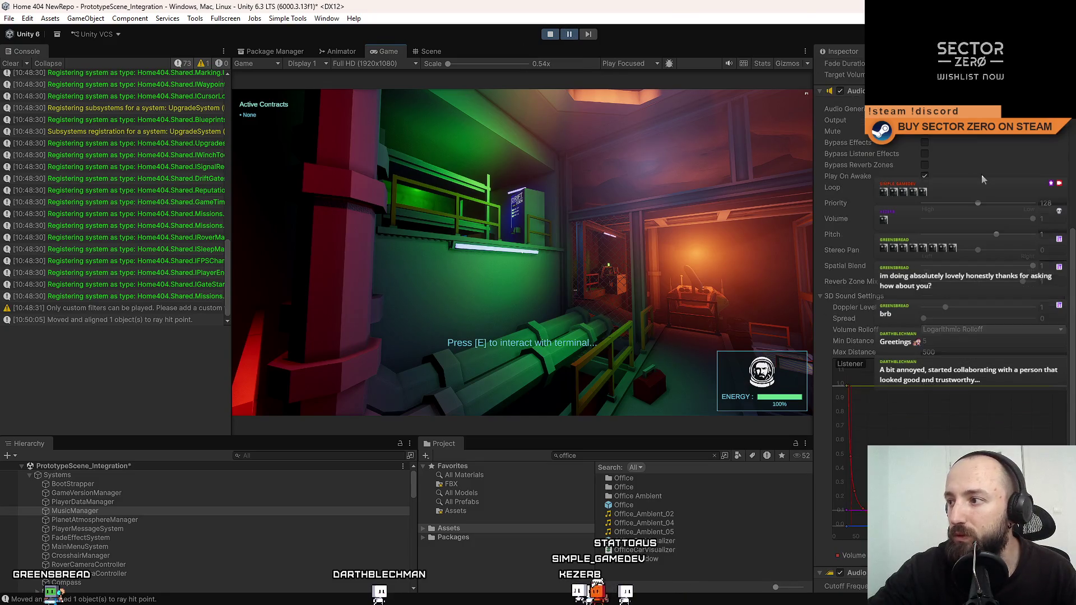
scroll(937, 419, "down", 5)
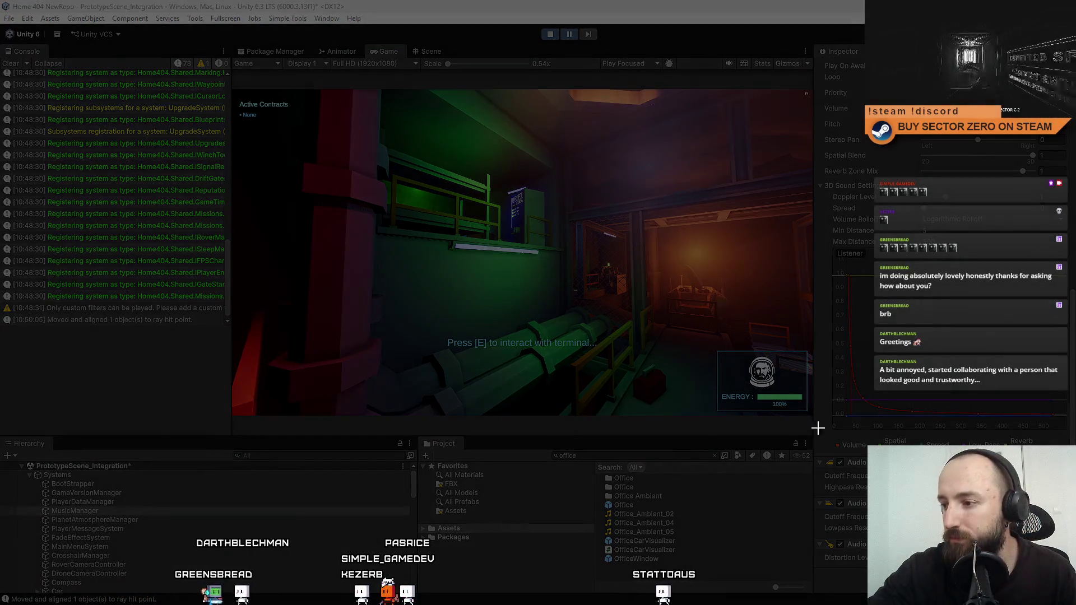
mouse_move(805, 425)
left_mouse_down()
mouse_move(1037, 583)
mouse_move(1067, 584)
left_mouse_up()
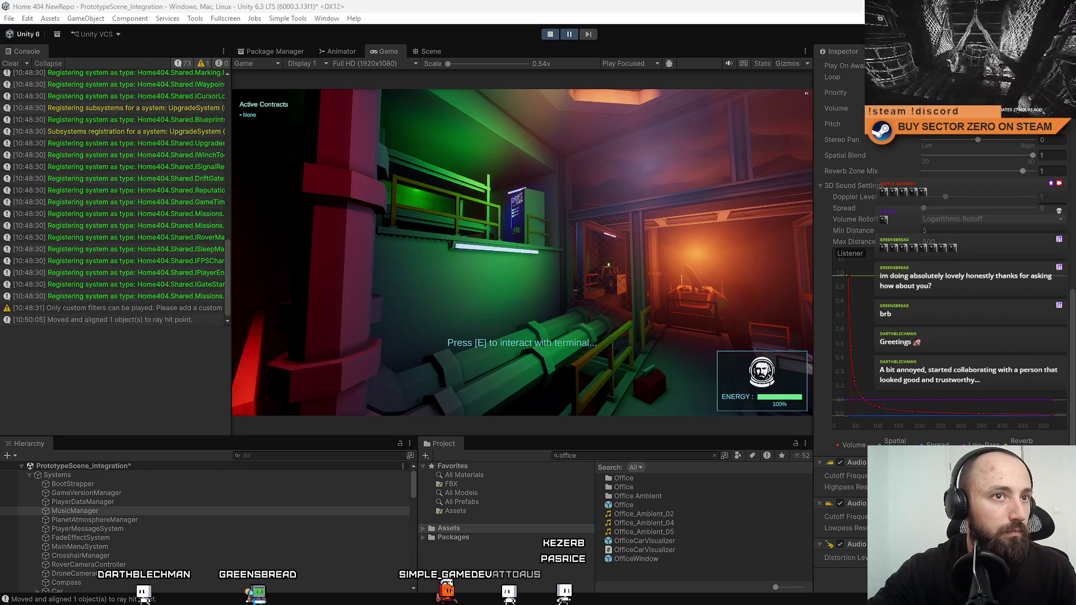
left_click(550, 34)
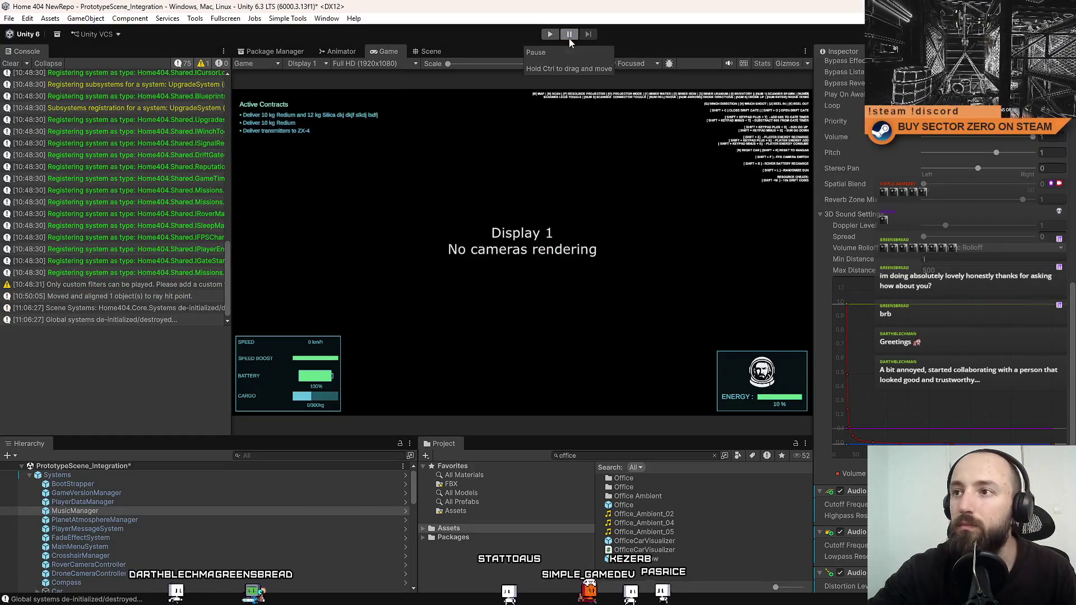
Stop play mode, select MusicManager in the Hierarchy and open MusicManager.cs in Visual Studio.
left_click(569, 37)
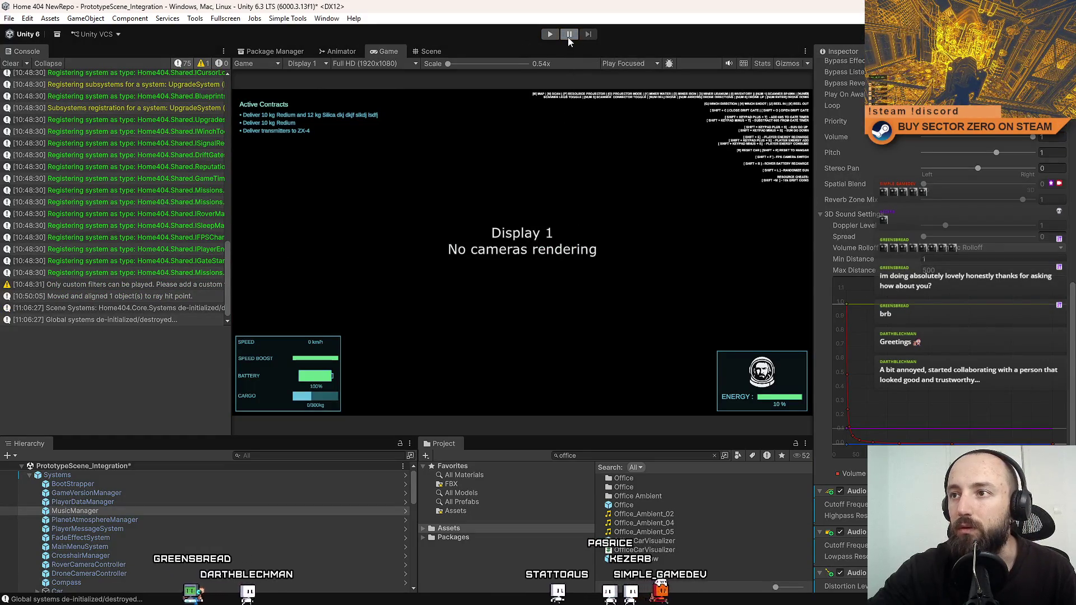
left_click(206, 493)
left_click(164, 503)
left_click(153, 510)
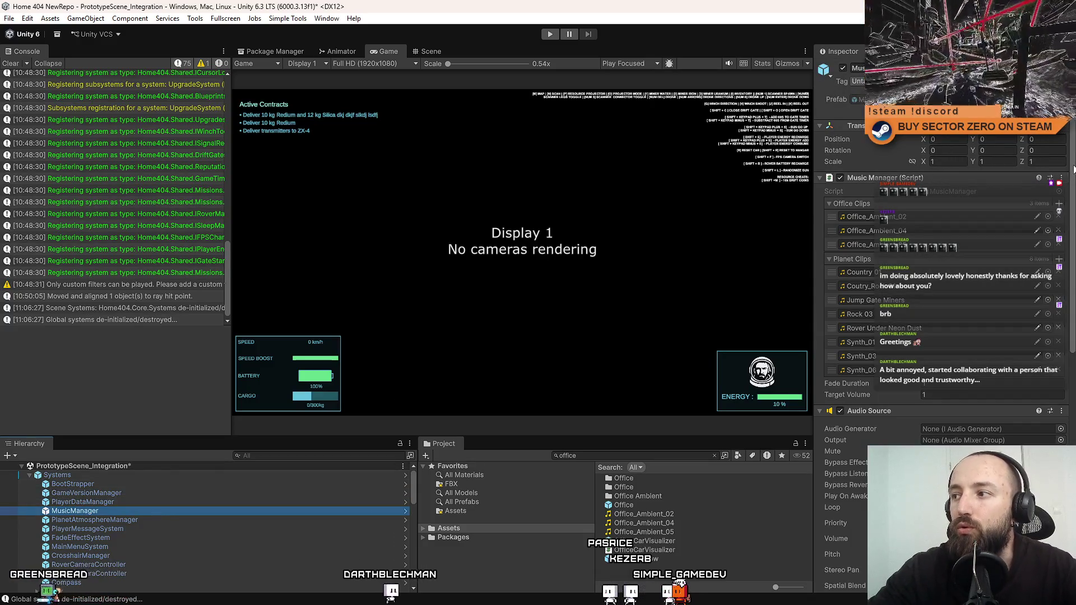
scroll(934, 224, "down", 3)
scroll(934, 224, "up", 3)
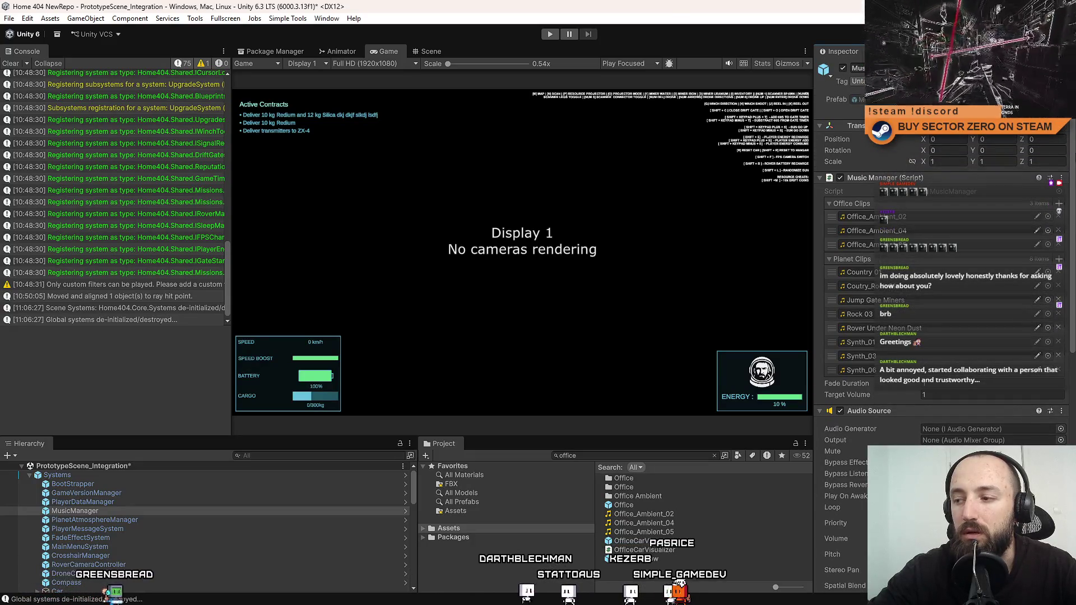
scroll(941, 253, "down", 2)
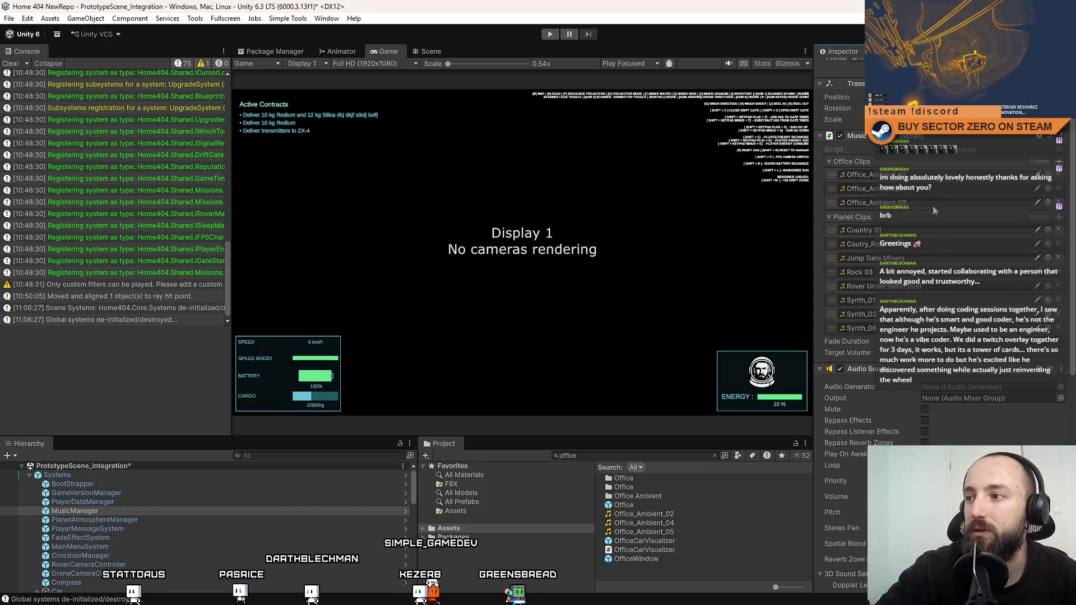
double_click(952, 149)
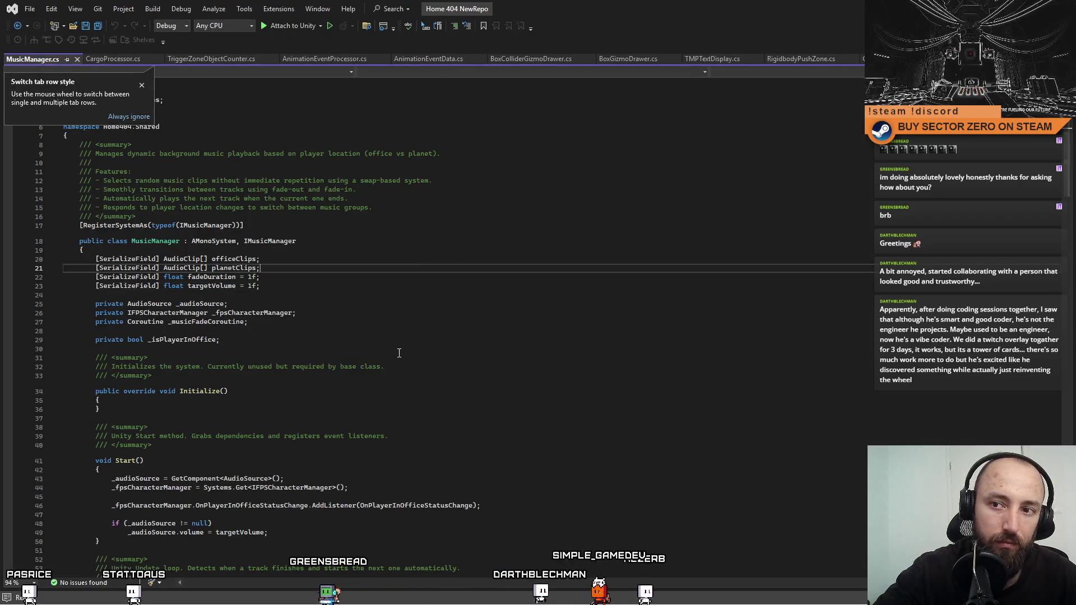
scroll(437, 325, "down", 20)
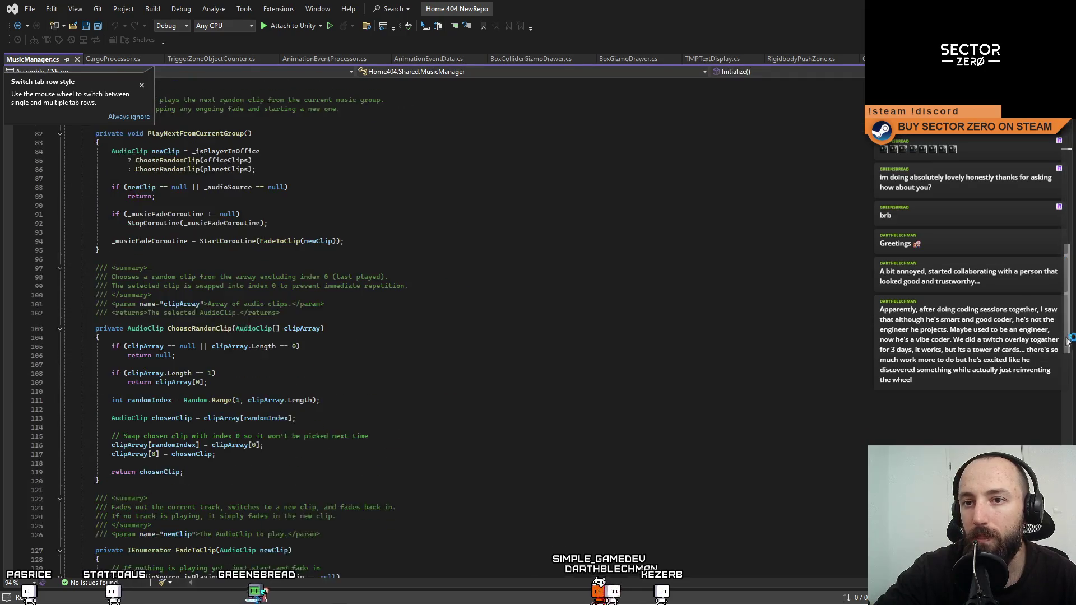
left_click(521, 258)
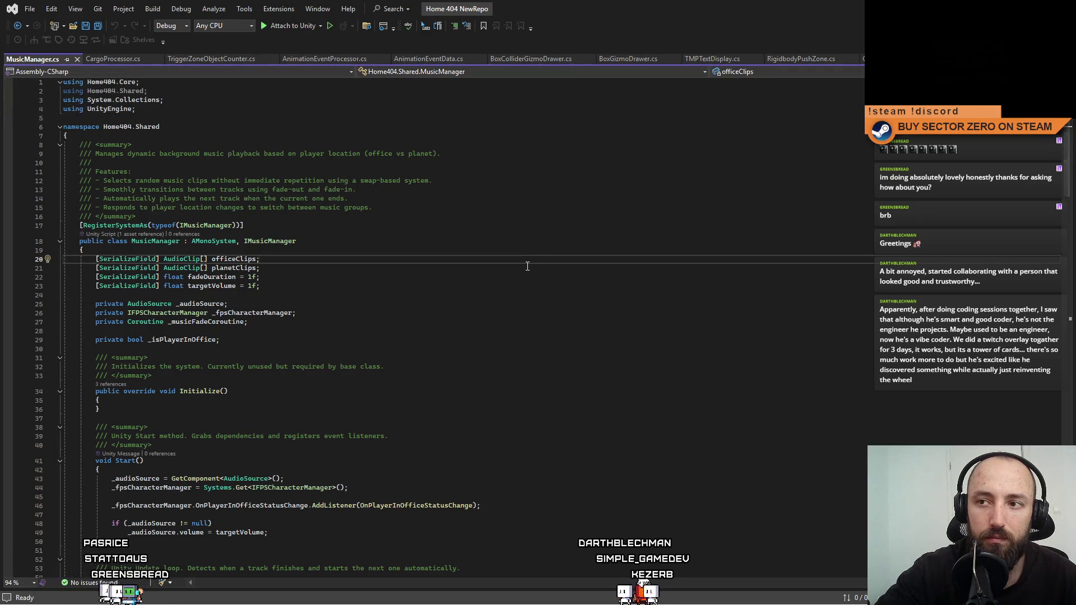
left_click(494, 302)
left_click(426, 277)
left_click(385, 269)
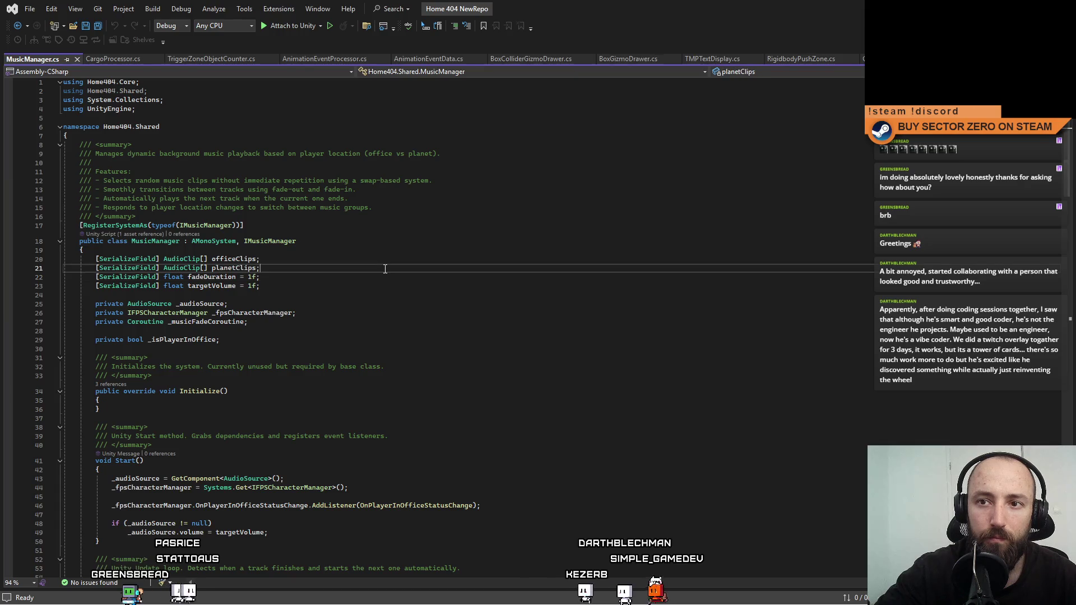
double_click(245, 269)
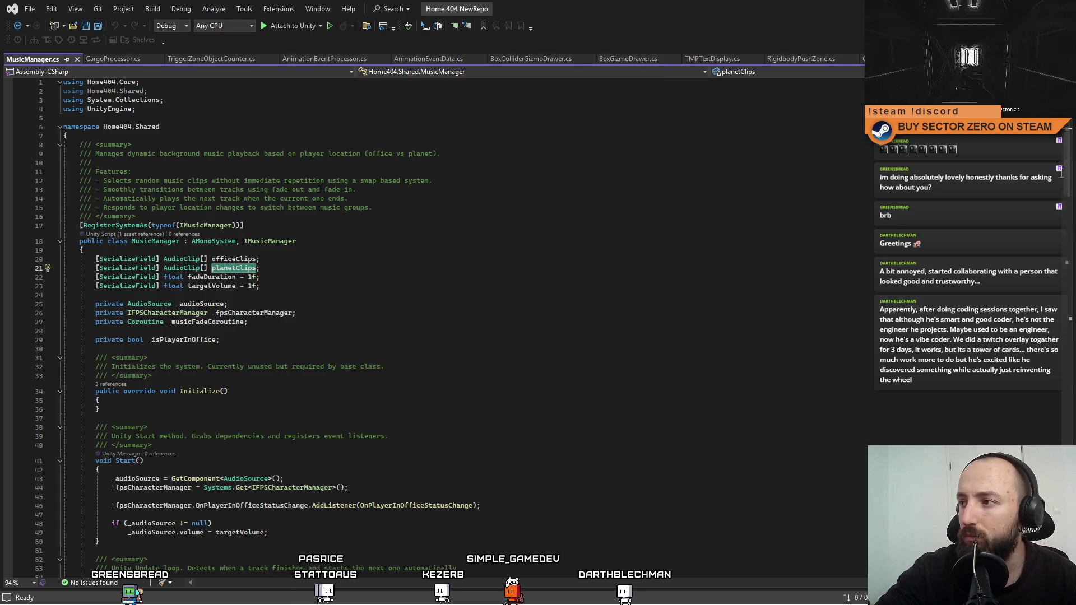
scroll(781, 280, "down", 2)
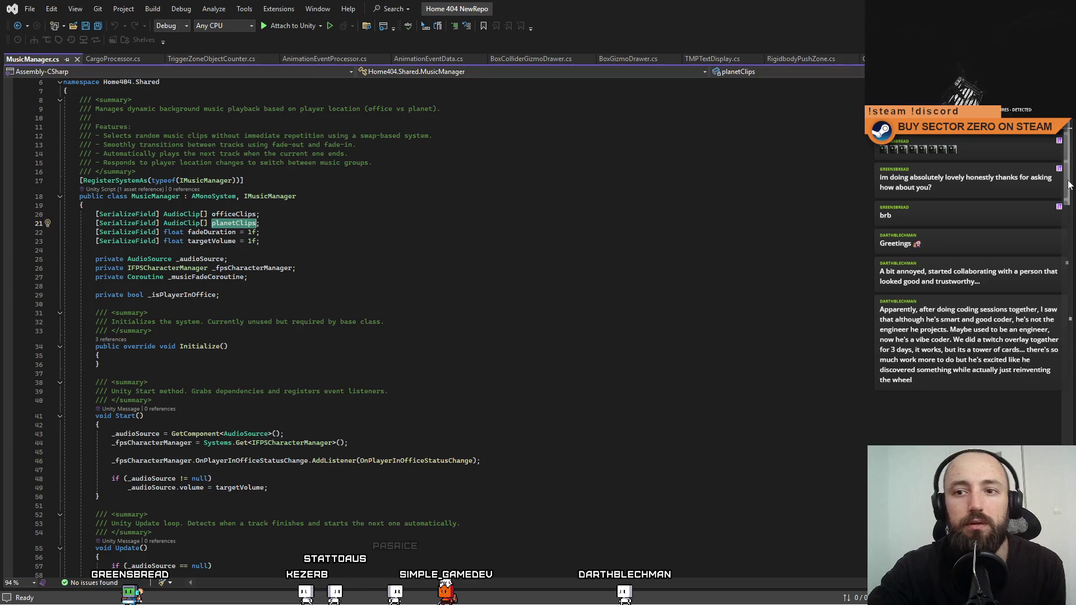
scroll(1069, 185, "down", 11)
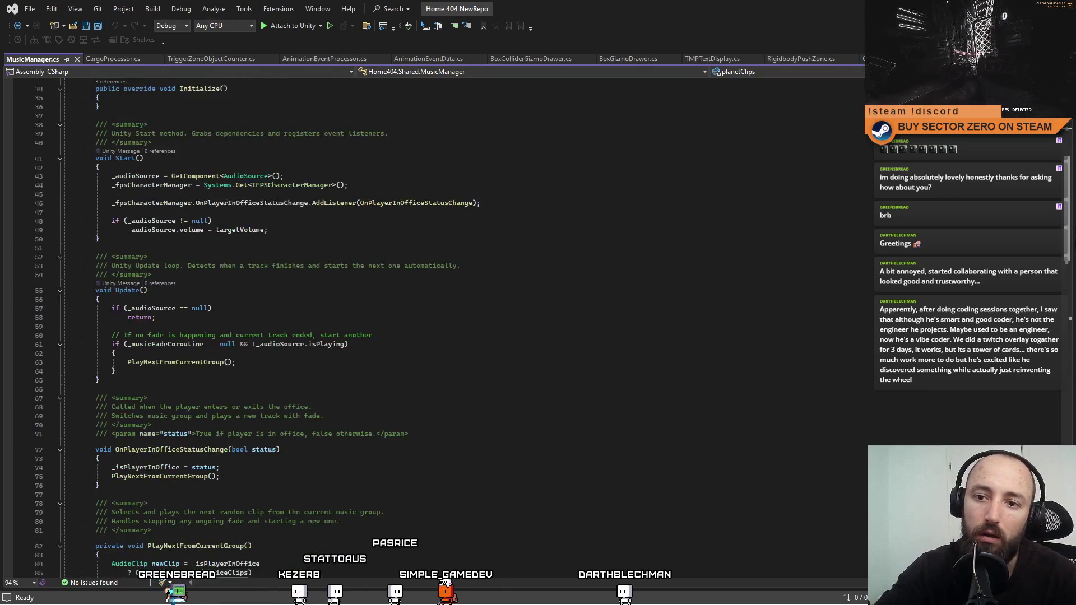
scroll(1074, 341, "down", 13)
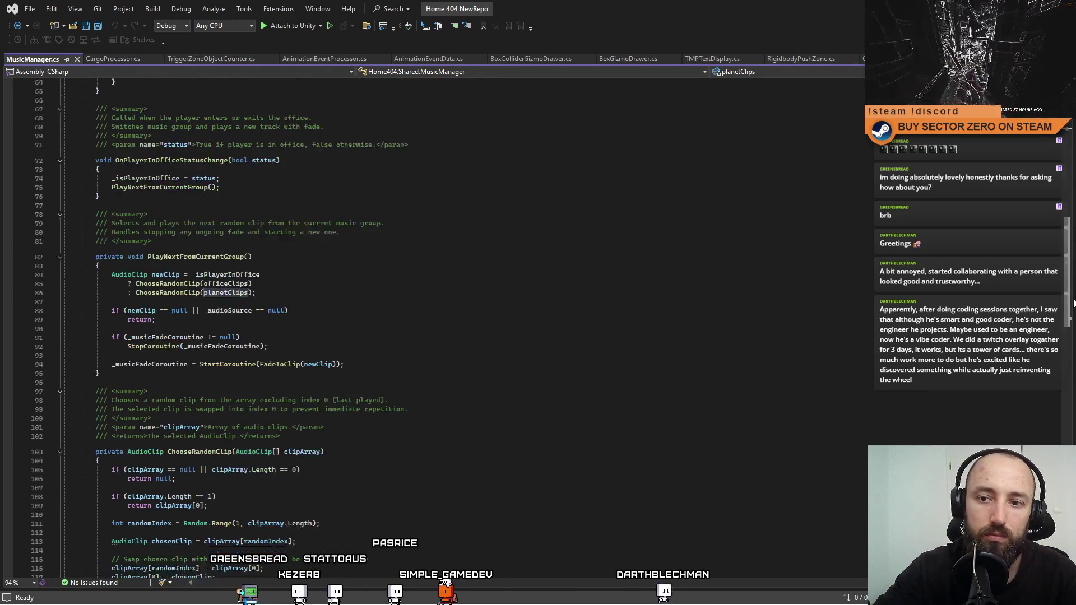
scroll(1074, 341, "down", 12)
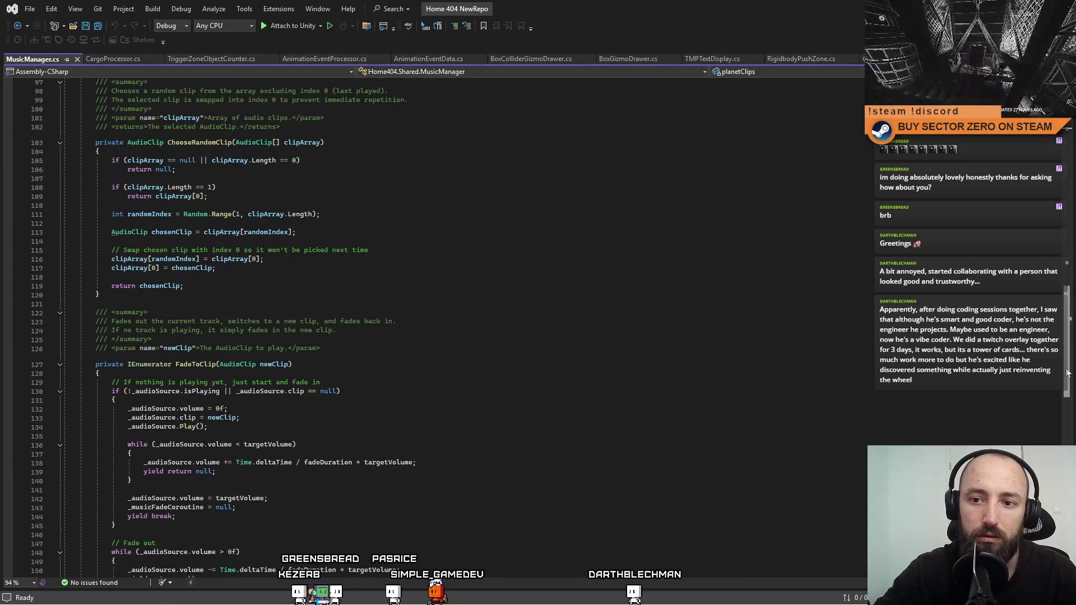
mouse_move(1063, 404)
left_mouse_down()
mouse_move(1058, 432)
mouse_move(1053, 378)
left_mouse_up()
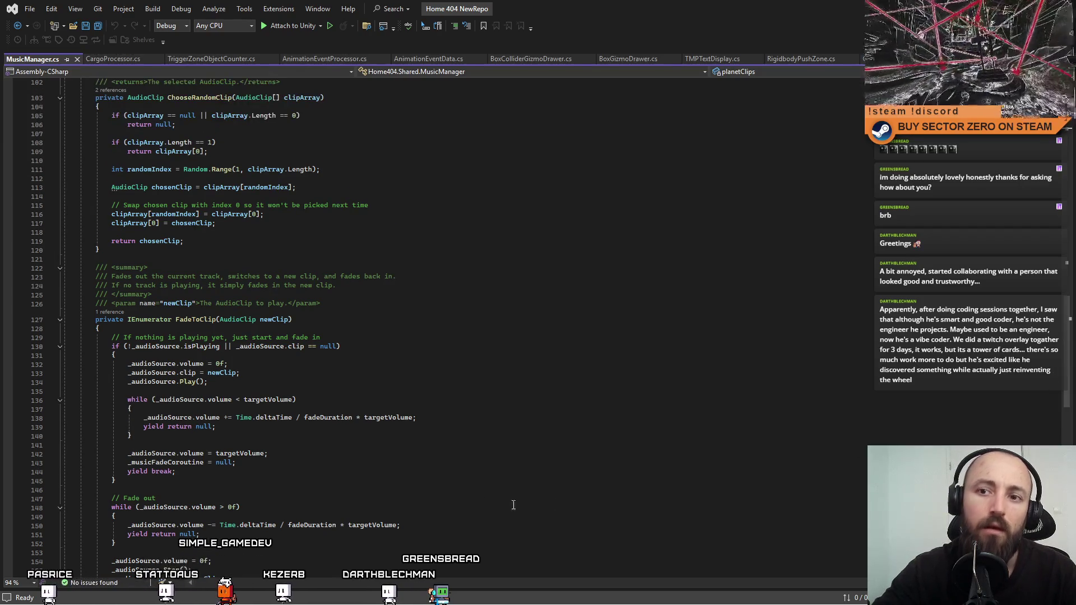
double_click(189, 319)
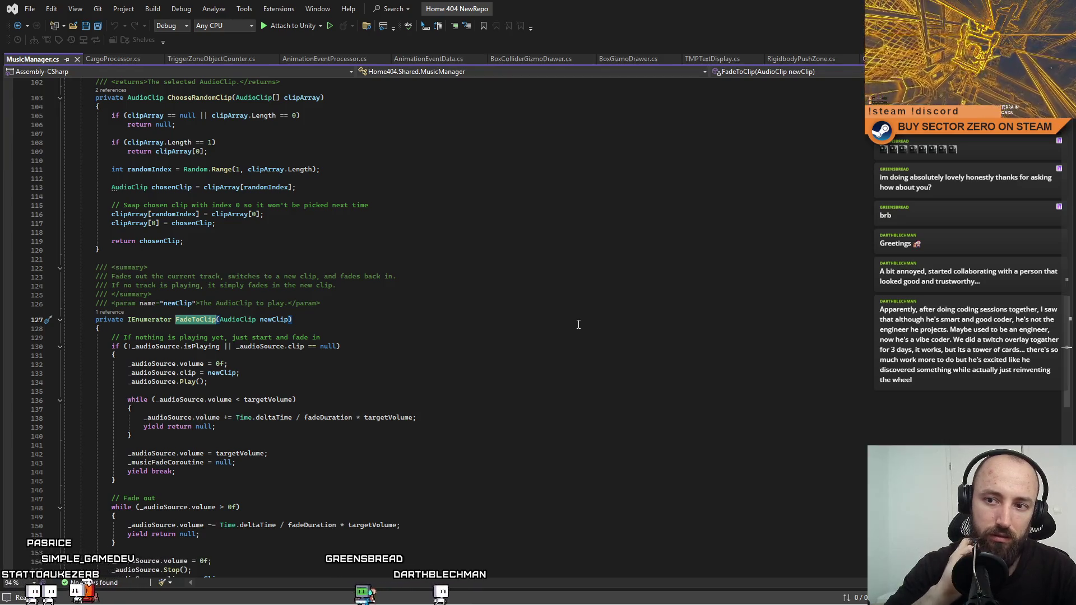
scroll(583, 322, "down", 10)
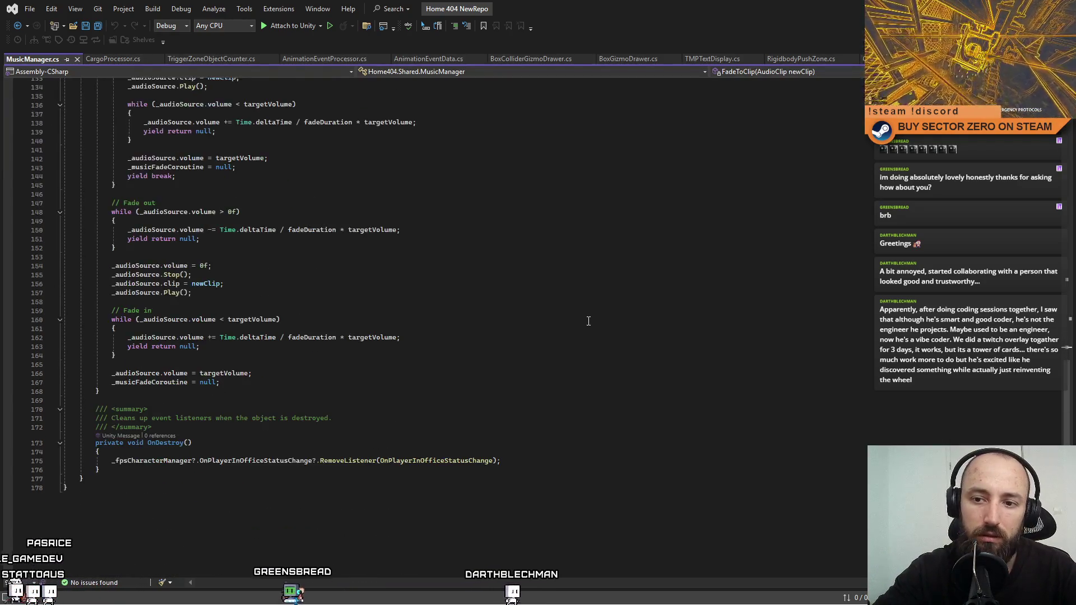
scroll(588, 320, "down", 1)
mouse_move(1072, 396)
left_mouse_down()
mouse_move(1065, 107)
mouse_move(1051, 278)
mouse_move(1051, 146)
left_mouse_up()
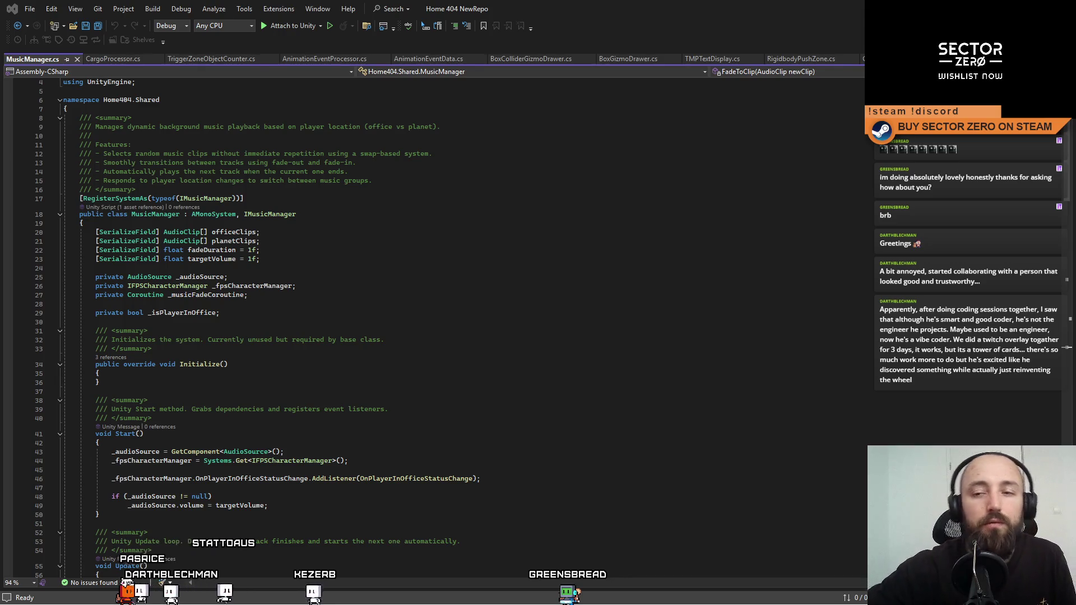
left_click(336, 304)
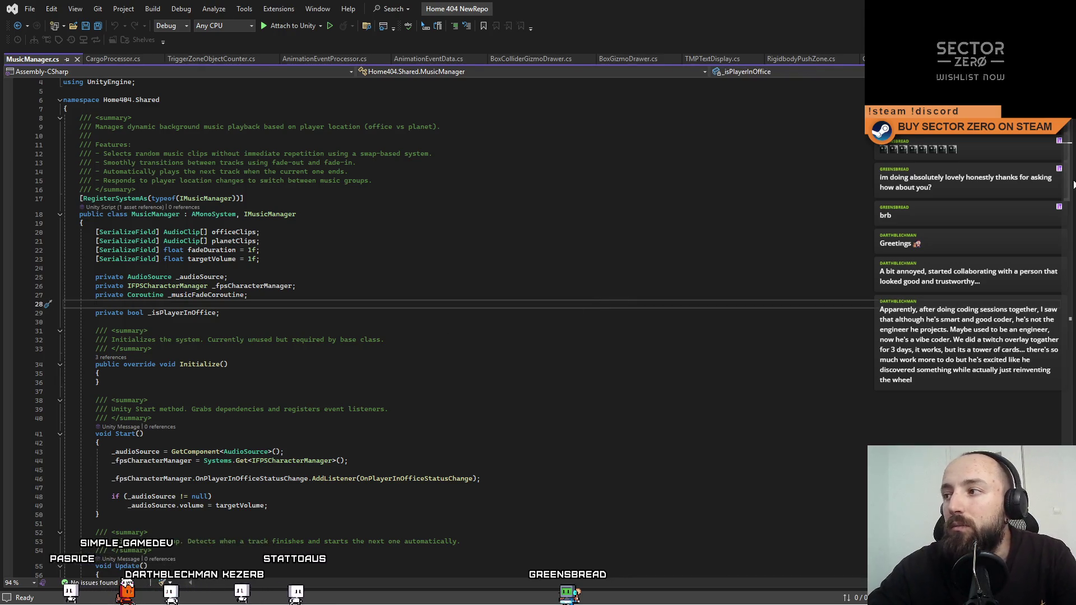
scroll(1047, 381, "down", 20)
scroll(1047, 382, "down", 10)
scroll(1055, 400, "up", 8)
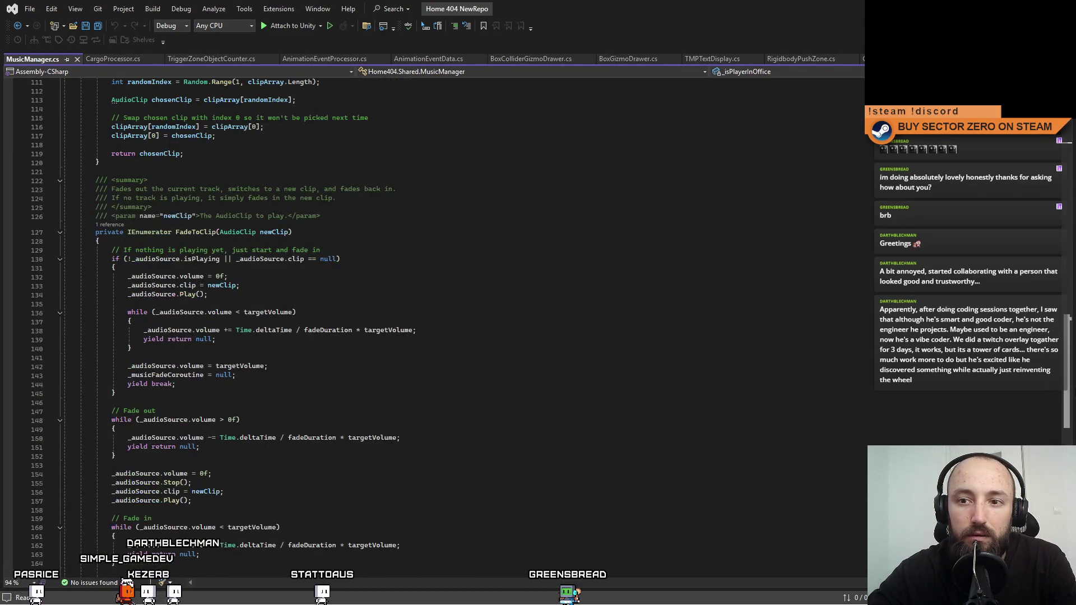
scroll(432, 322, "up", 20)
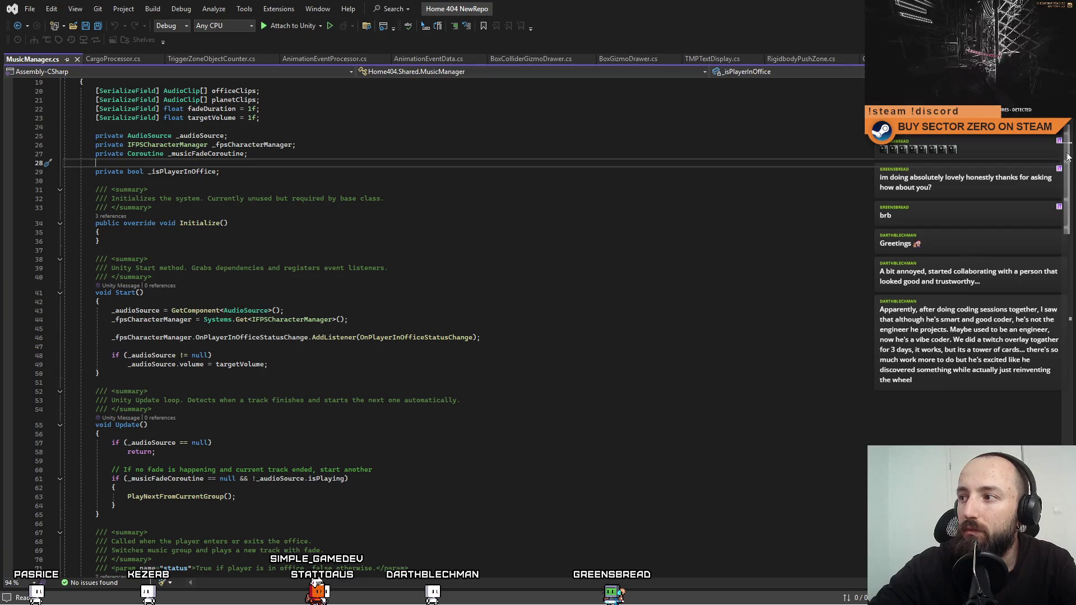
scroll(1068, 157, "up", 6)
left_click(857, 243)
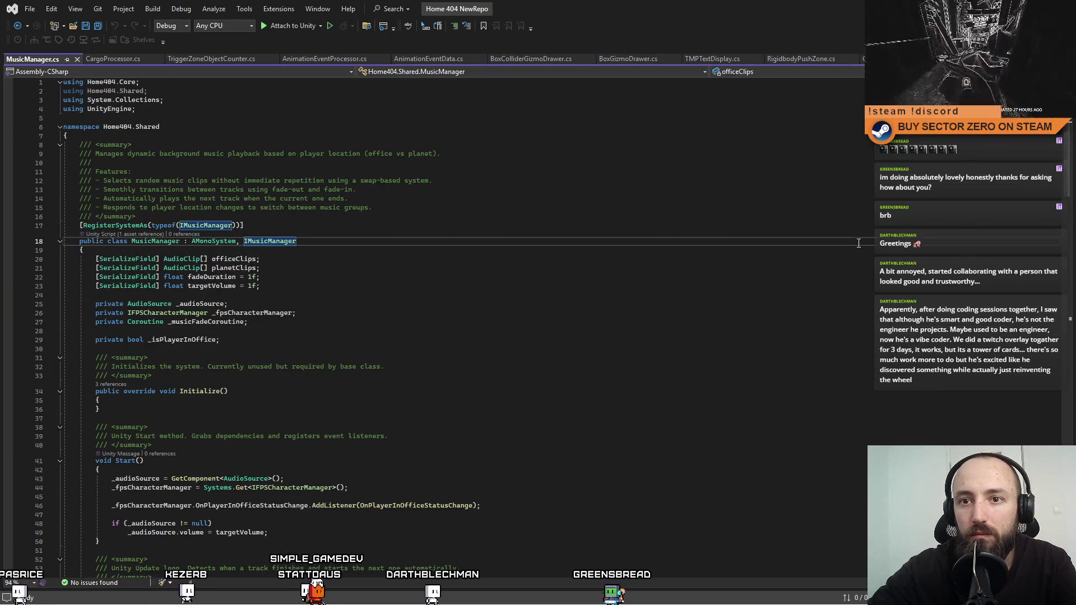
left_click(831, 311)
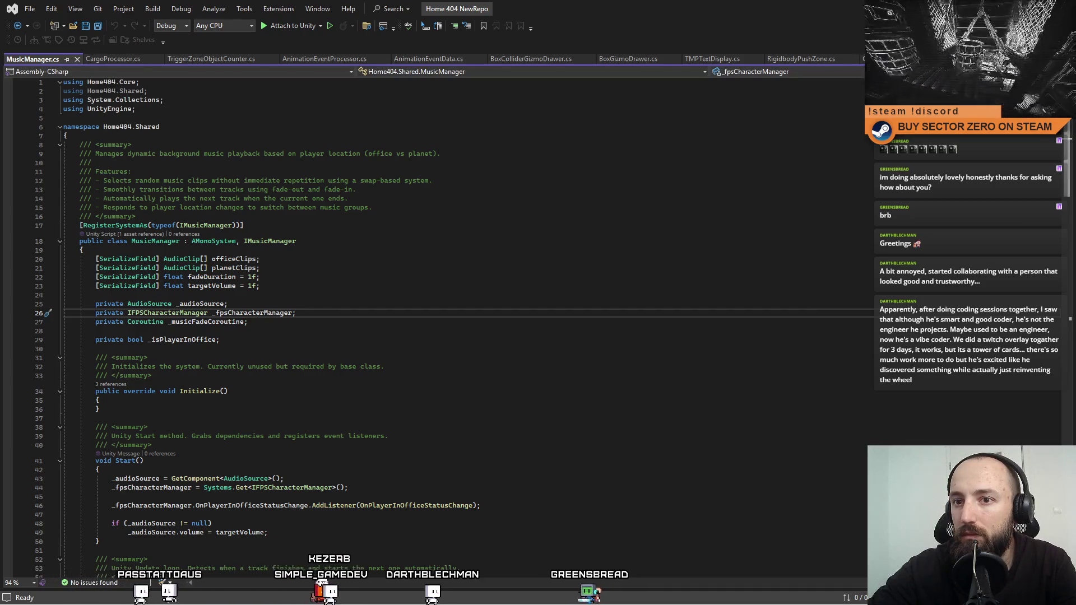
scroll(830, 311, "down", 20)
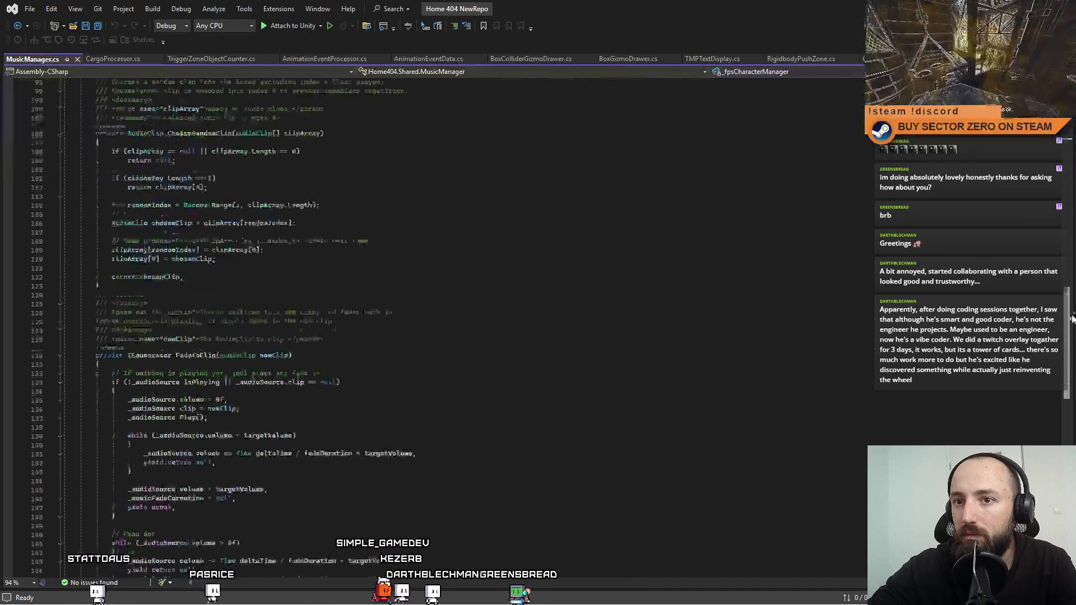
scroll(830, 311, "up", 20)
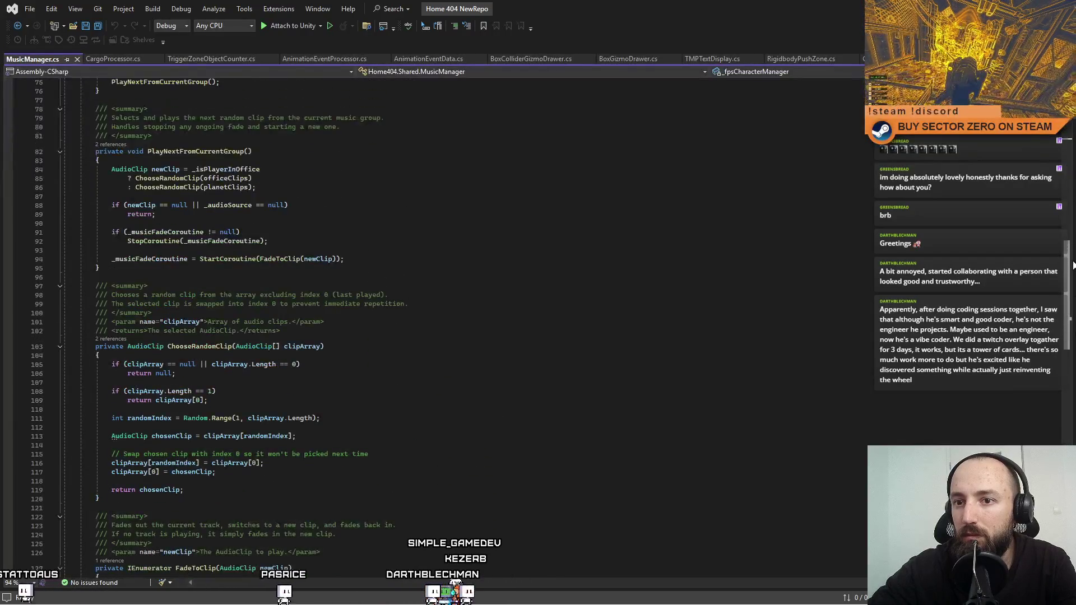
scroll(1073, 206, "up", 15)
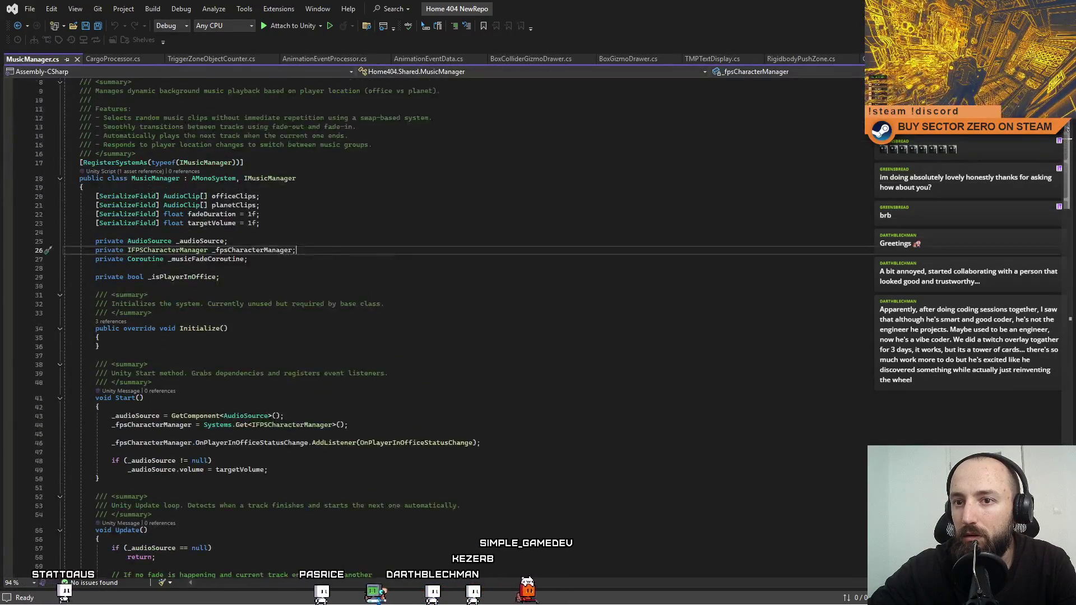
left_click(904, 187)
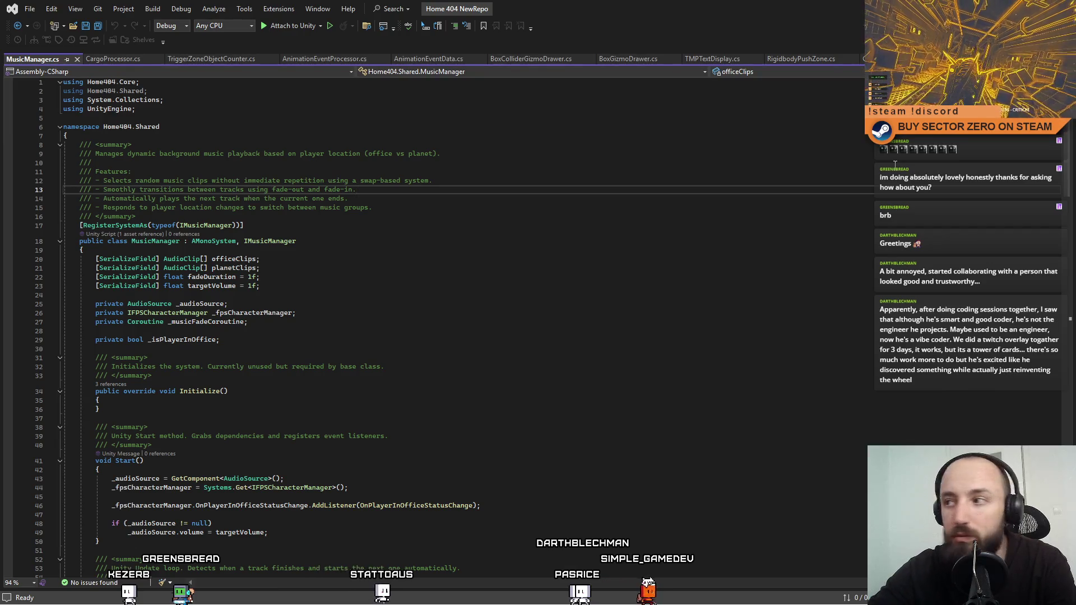
scroll(825, 314, "down", 1)
scroll(824, 314, "up", 1)
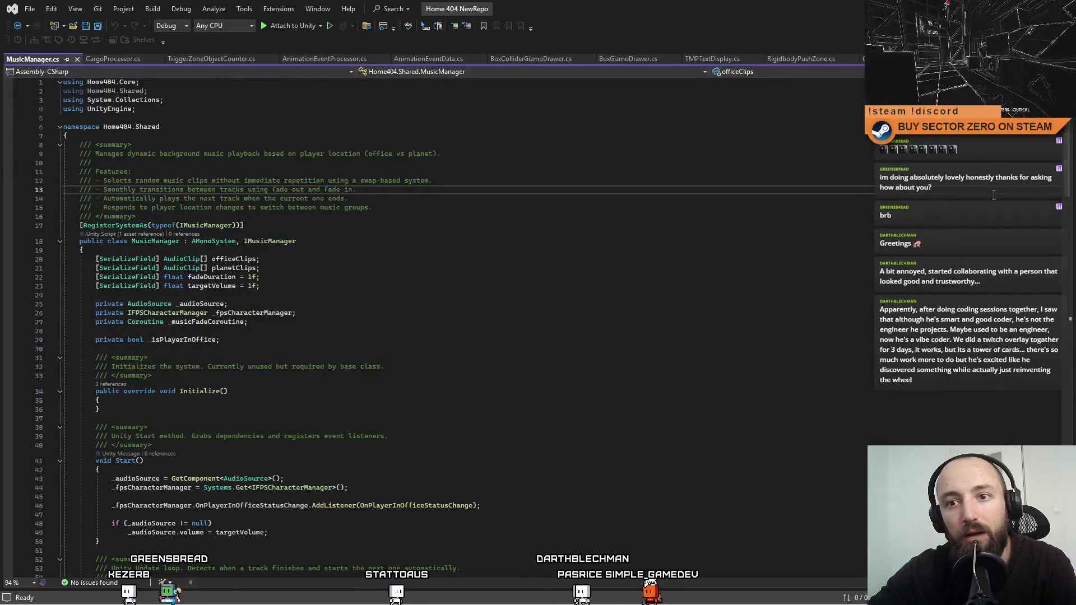
left_click(824, 314)
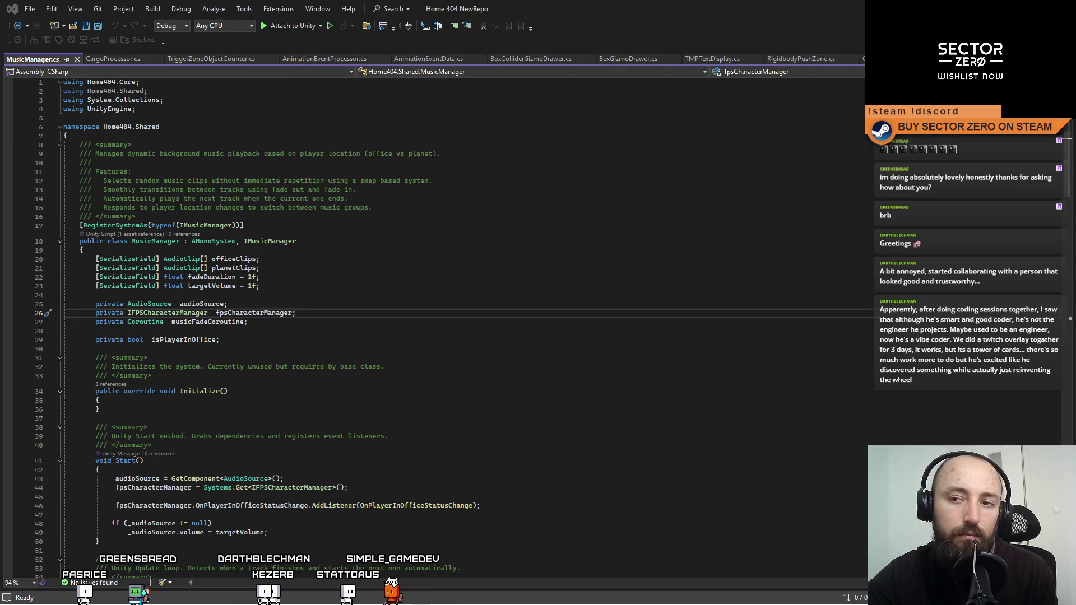
left_click(285, 473)
mouse_move(1061, 151)
left_mouse_down()
mouse_move(1066, 434)
mouse_move(1054, 243)
left_mouse_up()
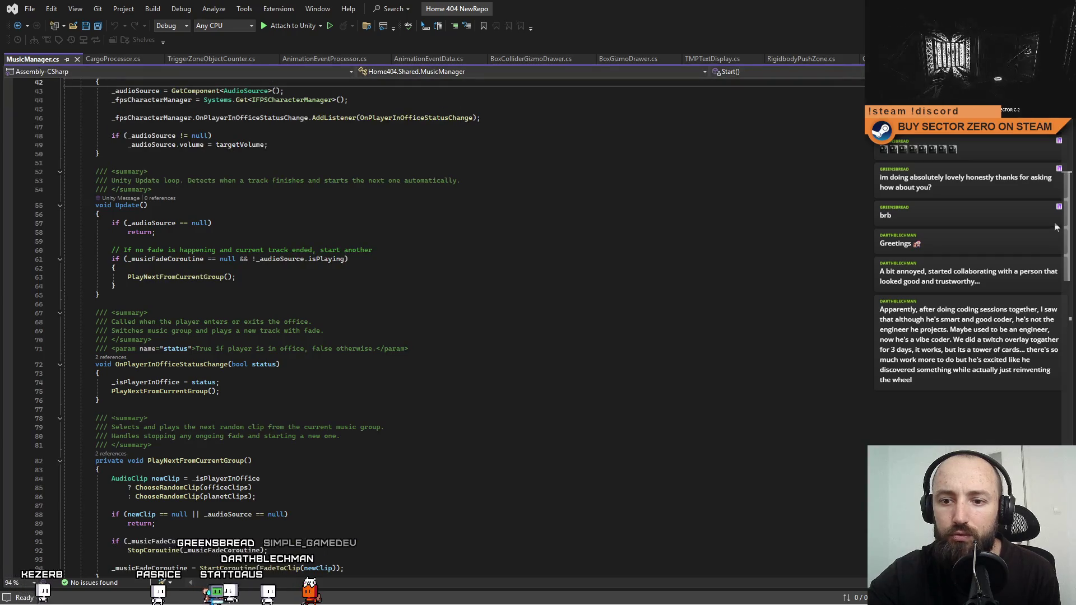
scroll(435, 325, "down", 5)
scroll(435, 325, "up", 10)
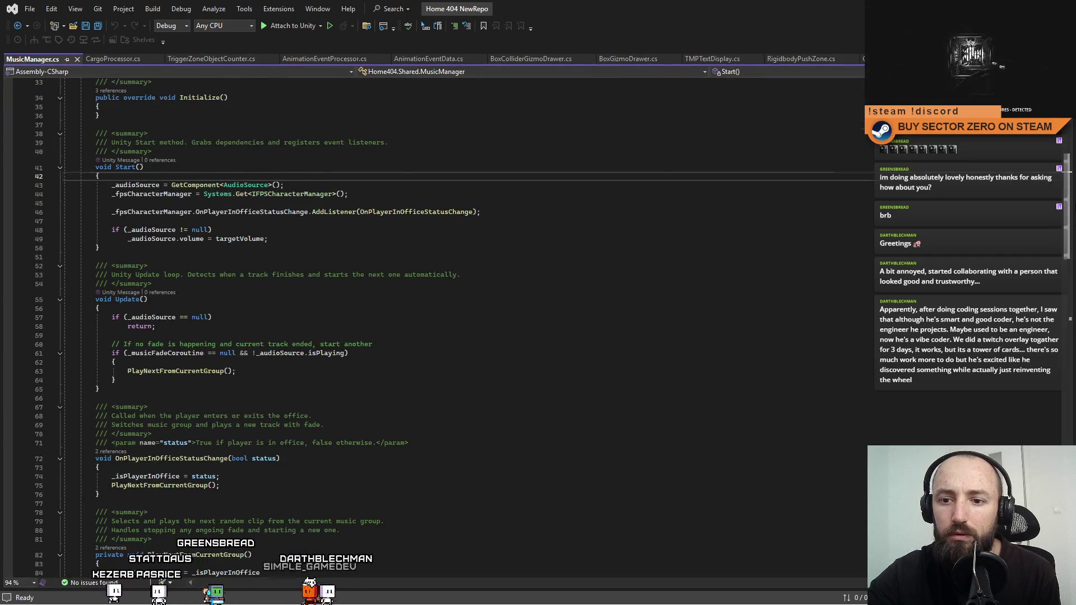
scroll(1074, 244, "down", 6)
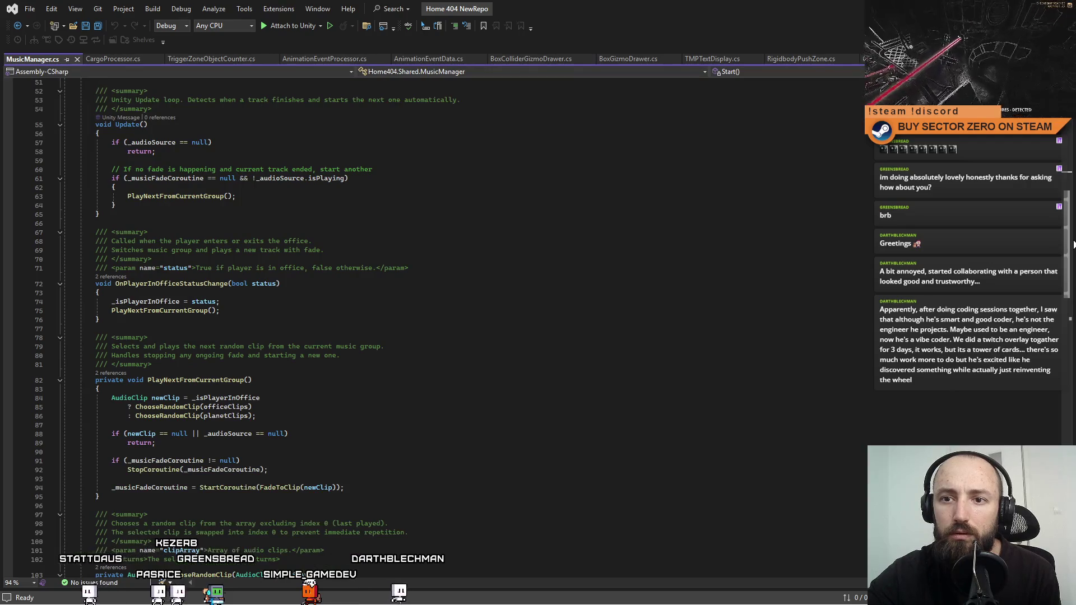
scroll(1074, 242, "up", 17)
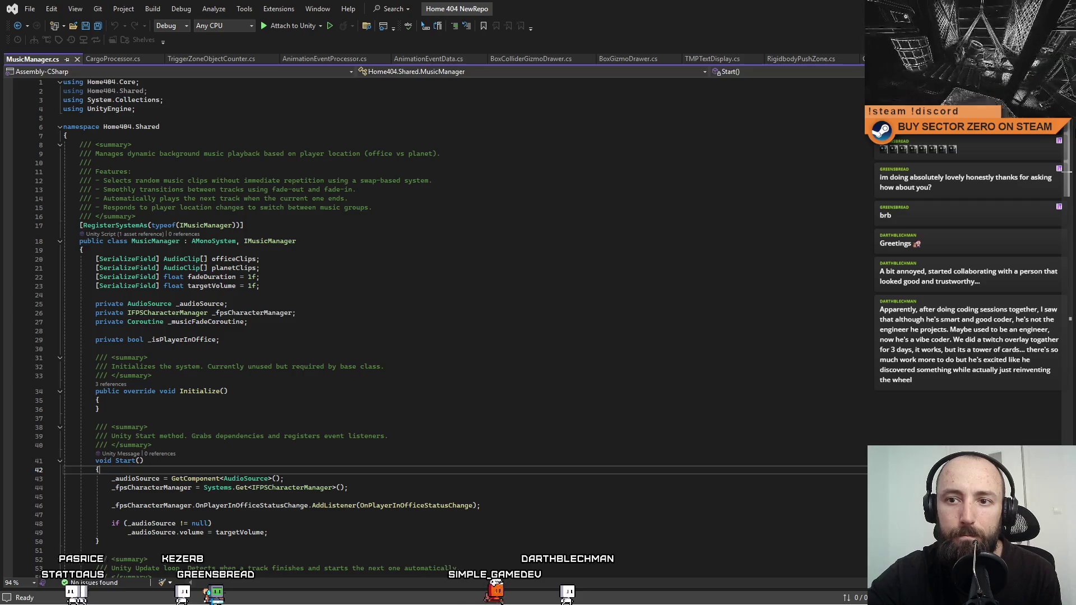
scroll(437, 325, "down", 2)
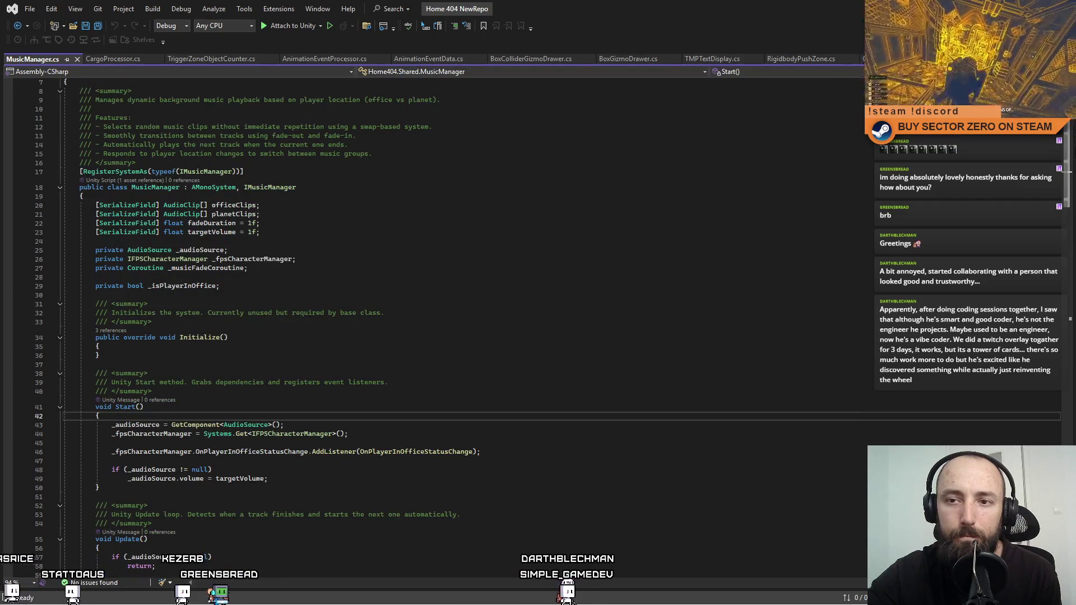
scroll(437, 325, "up", 1)
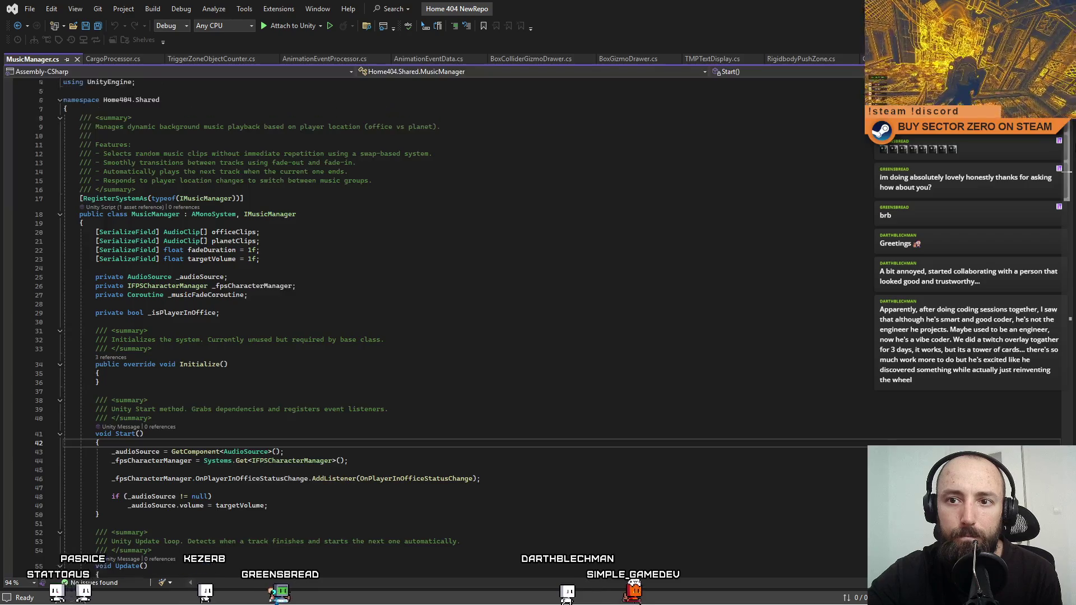
scroll(437, 325, "up", 1)
left_click(233, 259)
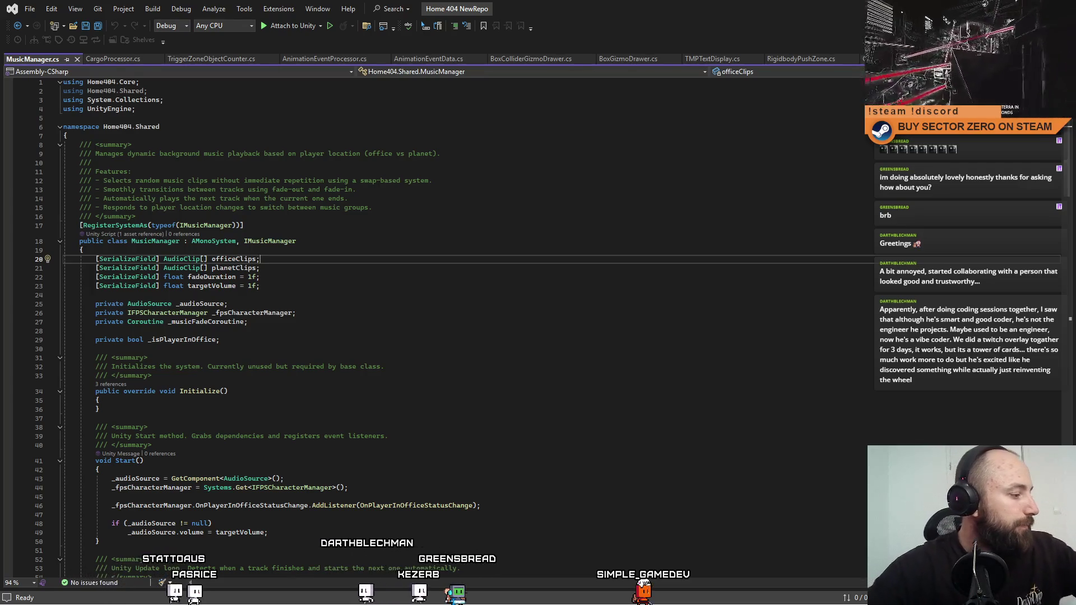
left_click(367, 359)
key("Up")
scroll(434, 276, "down", 3)
scroll(433, 276, "up", 3)
left_click(433, 276)
left_click(380, 330)
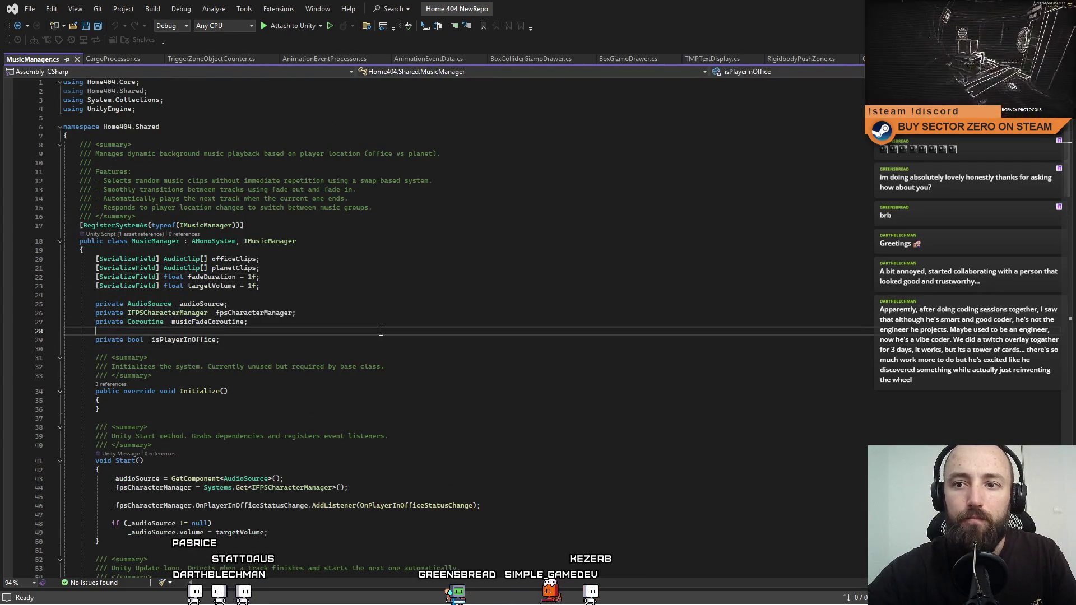
key("ctrl+shift+End")
left_click(404, 334)
scroll(404, 362, "down", 1)
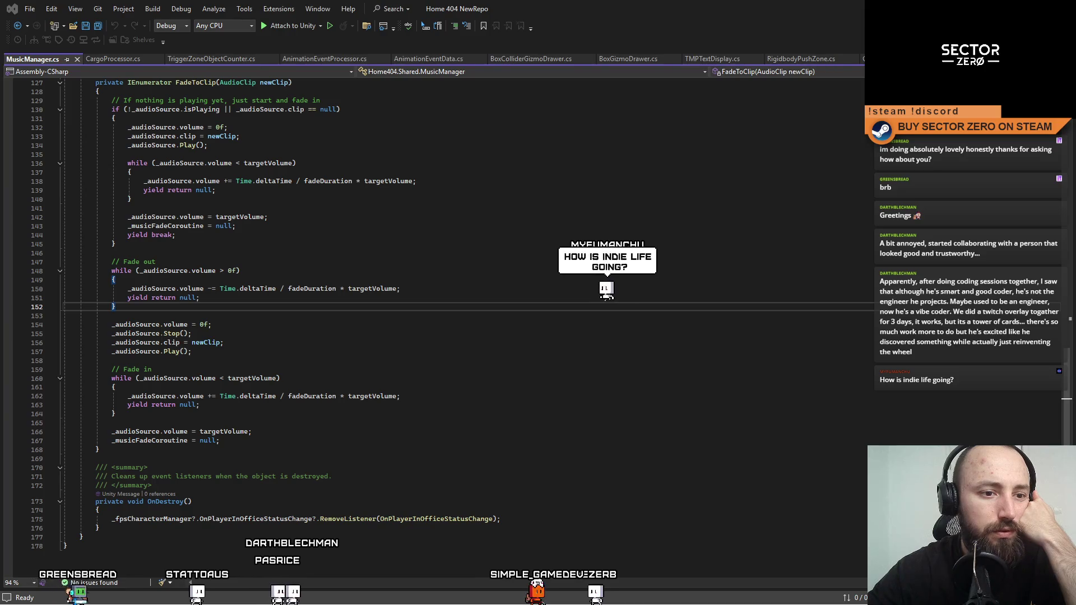
scroll(356, 397, "up", 6)
scroll(355, 397, "up", 18)
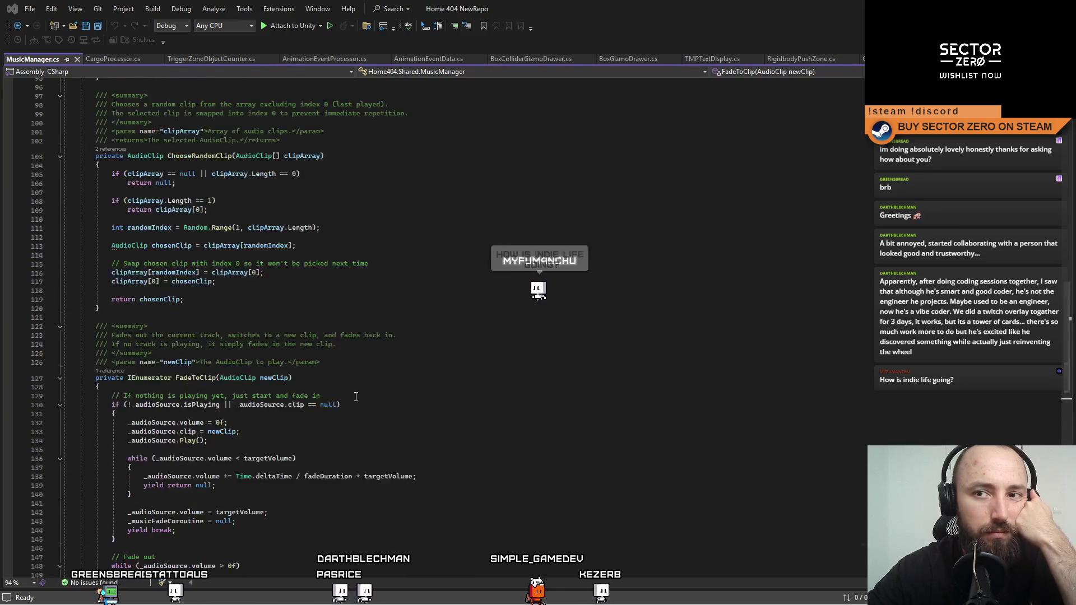
scroll(354, 397, "up", 17)
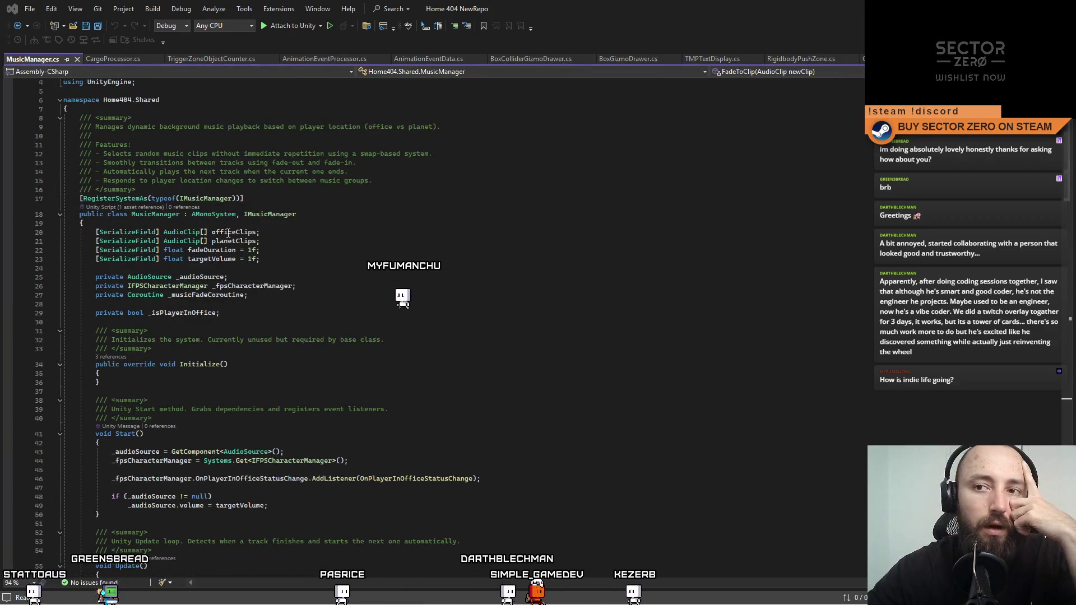
left_click(227, 233)
key("Down")
left_click(329, 251)
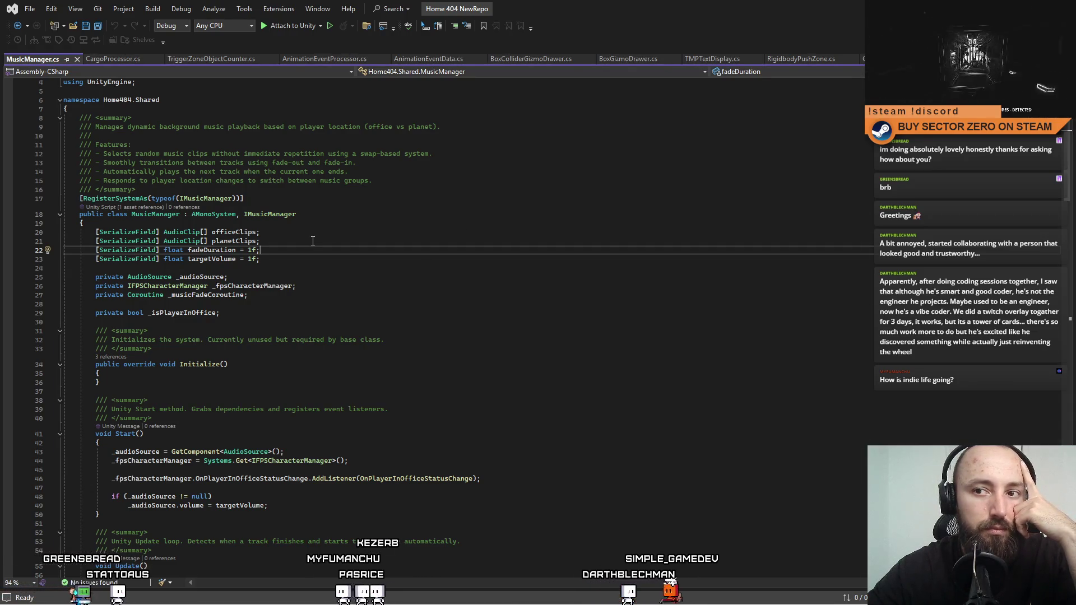
left_click(235, 243)
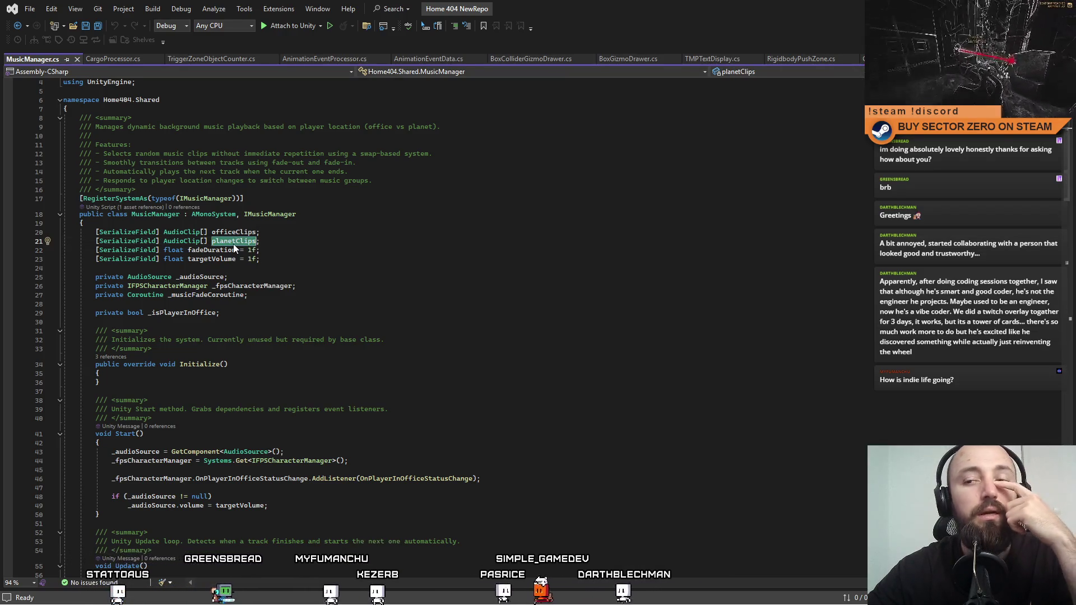
key("Down")
key("Down")
key("Down")
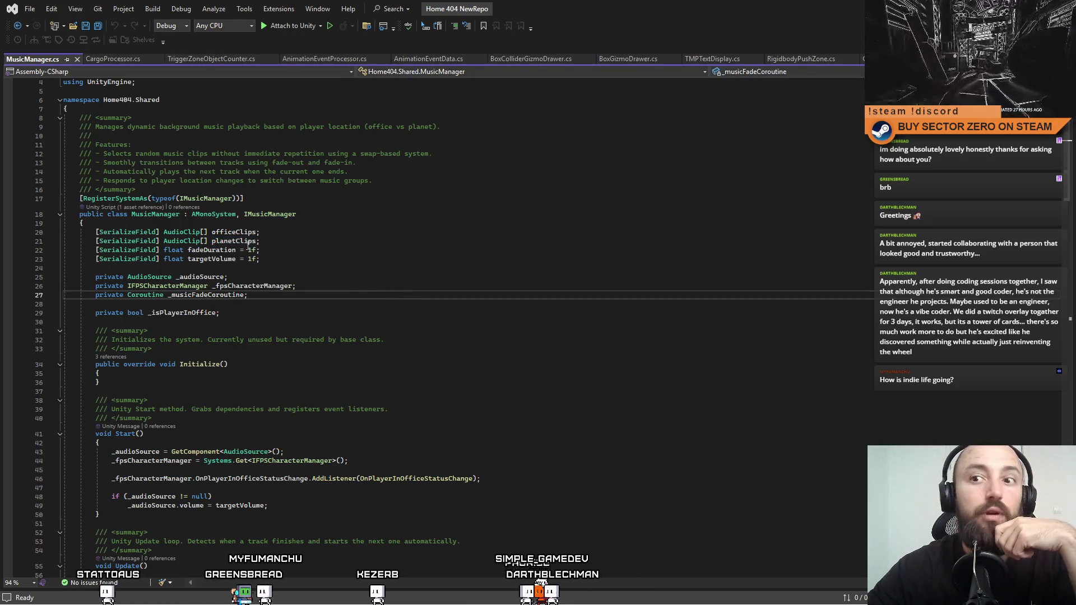
left_click(245, 244)
double_click(238, 233)
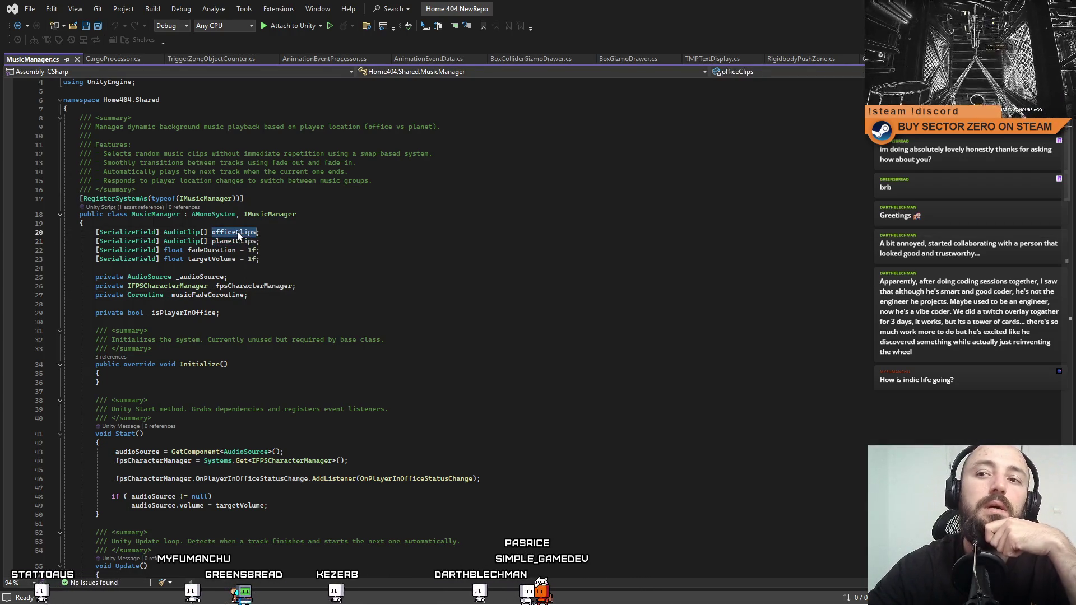
double_click(235, 241)
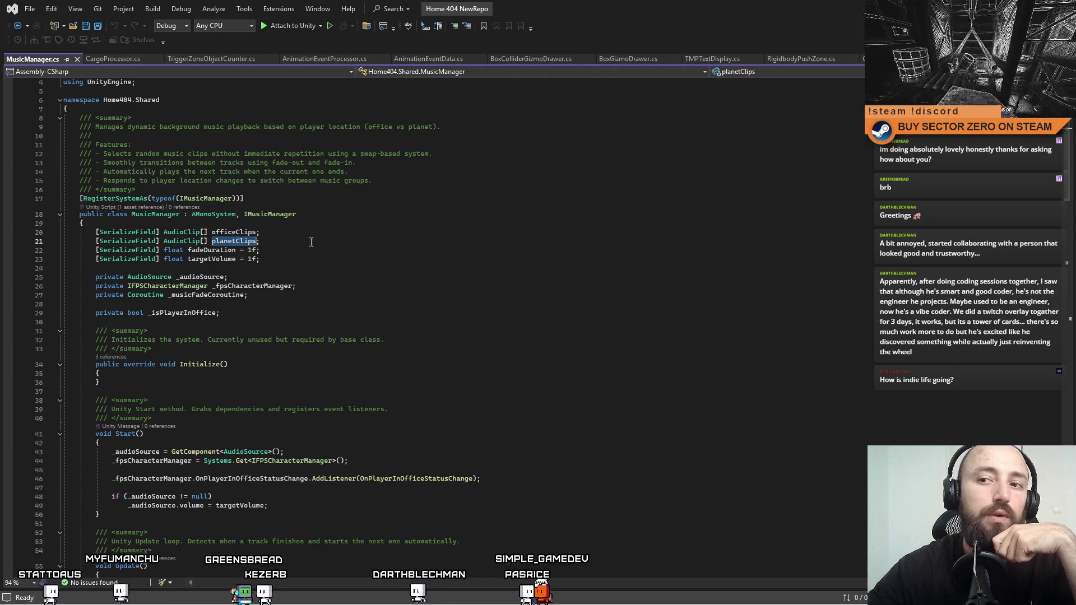
left_click(230, 242)
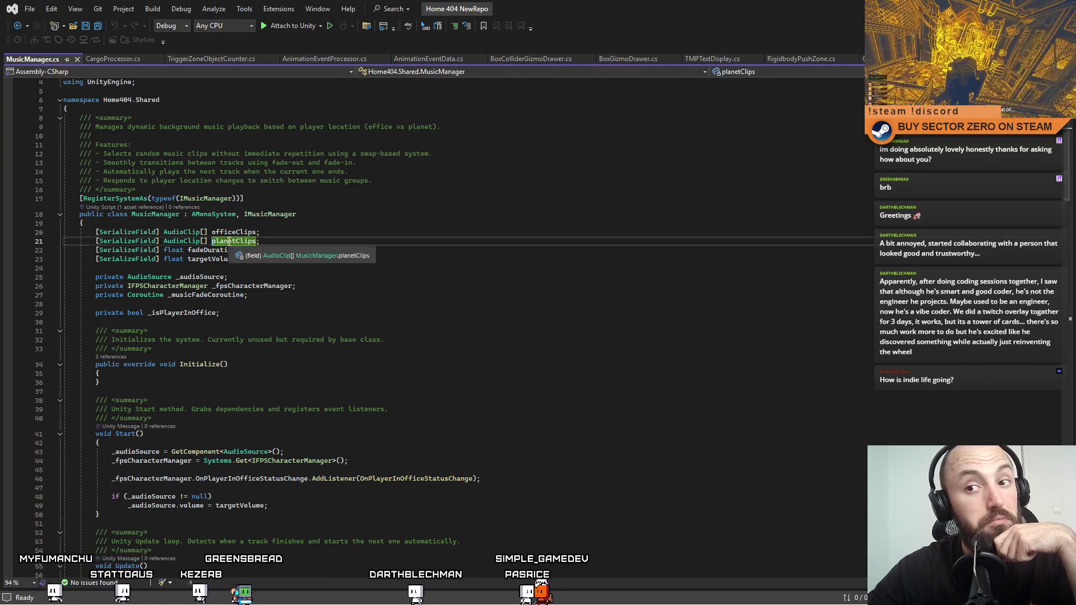
left_click(359, 258)
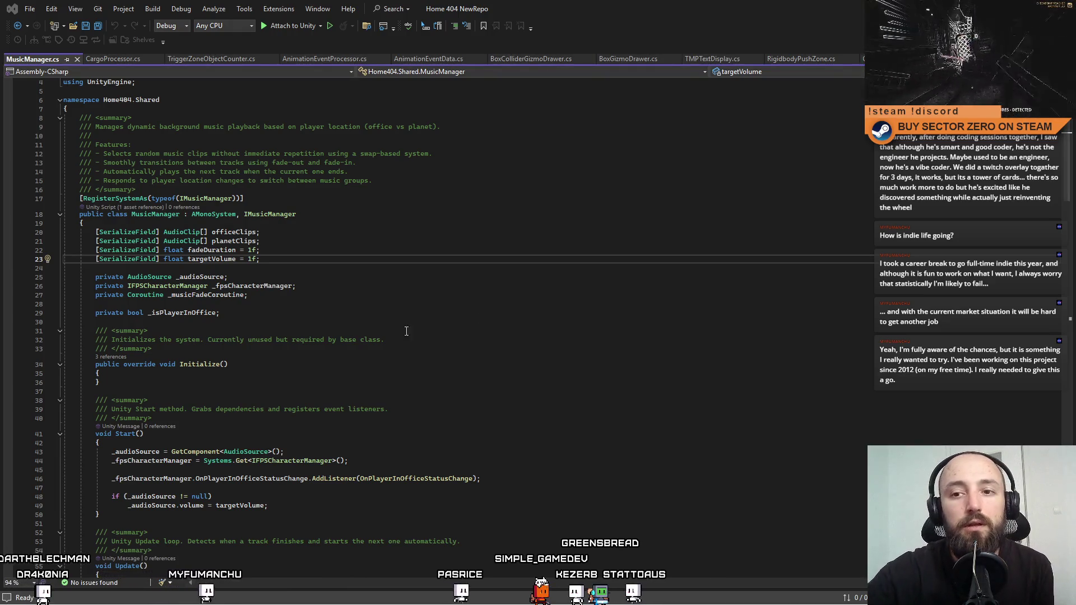
left_click(465, 331)
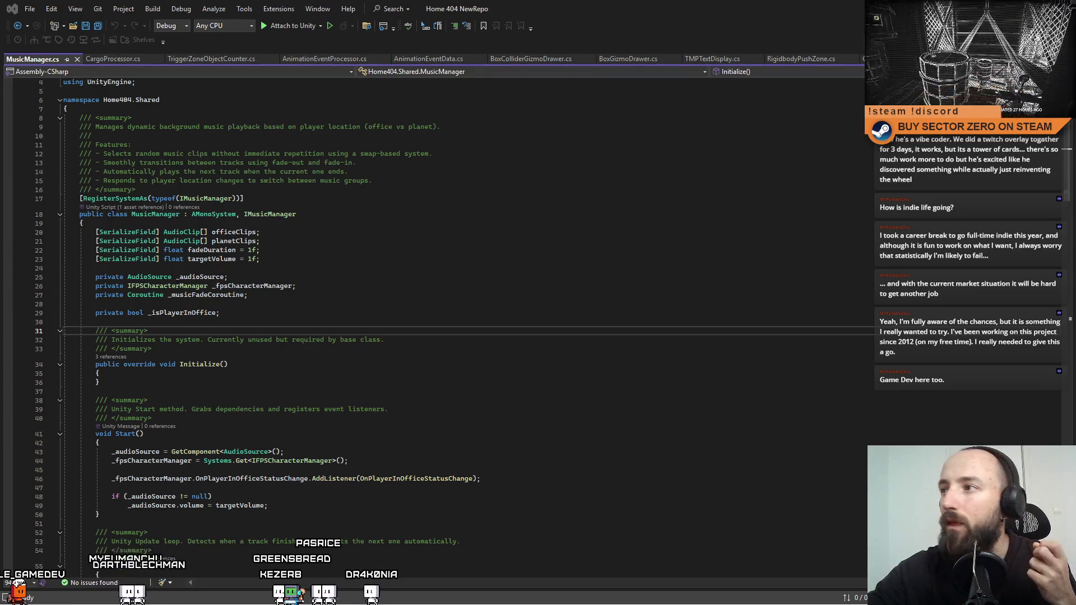
key("alt+Tab")
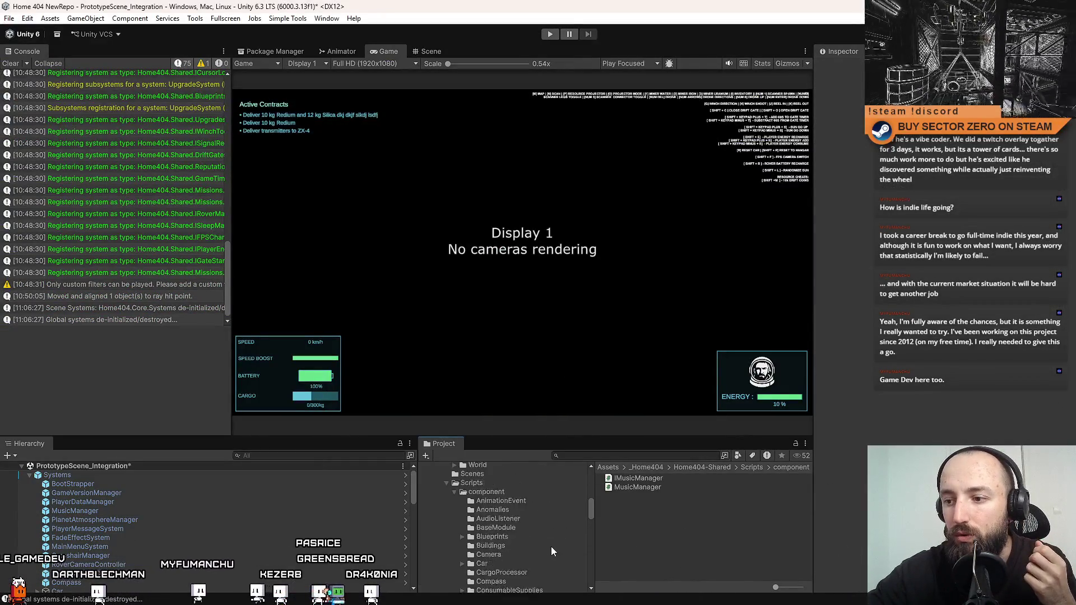
Browse the root Assets folder and the Home404-Shared Prefabs folder, then return to Assets.
scroll(551, 547, "up", 10)
left_click(472, 497)
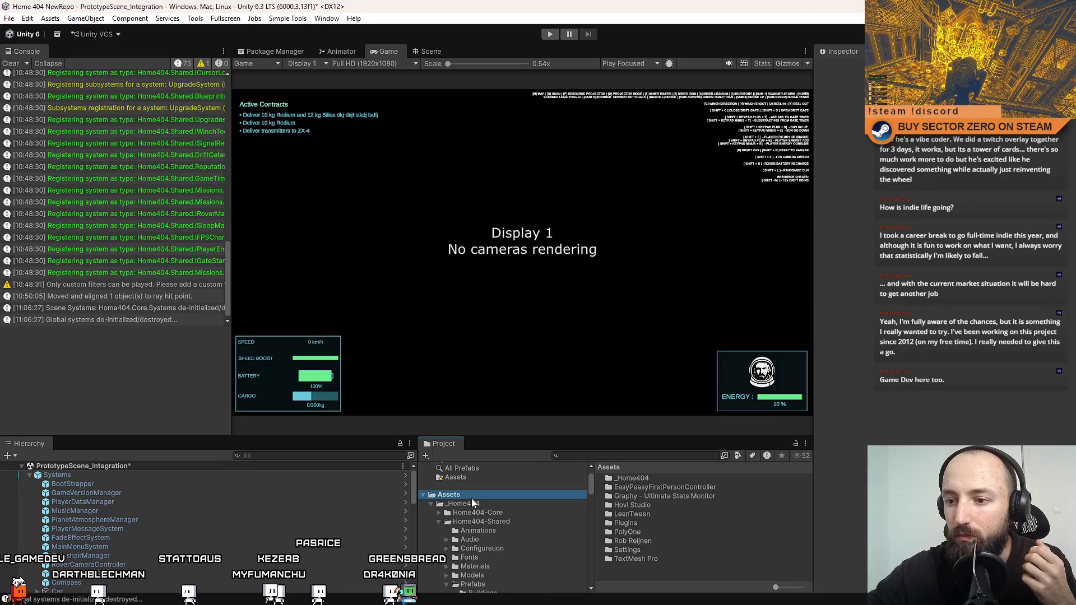
scroll(483, 539, "down", 3)
left_click(496, 517)
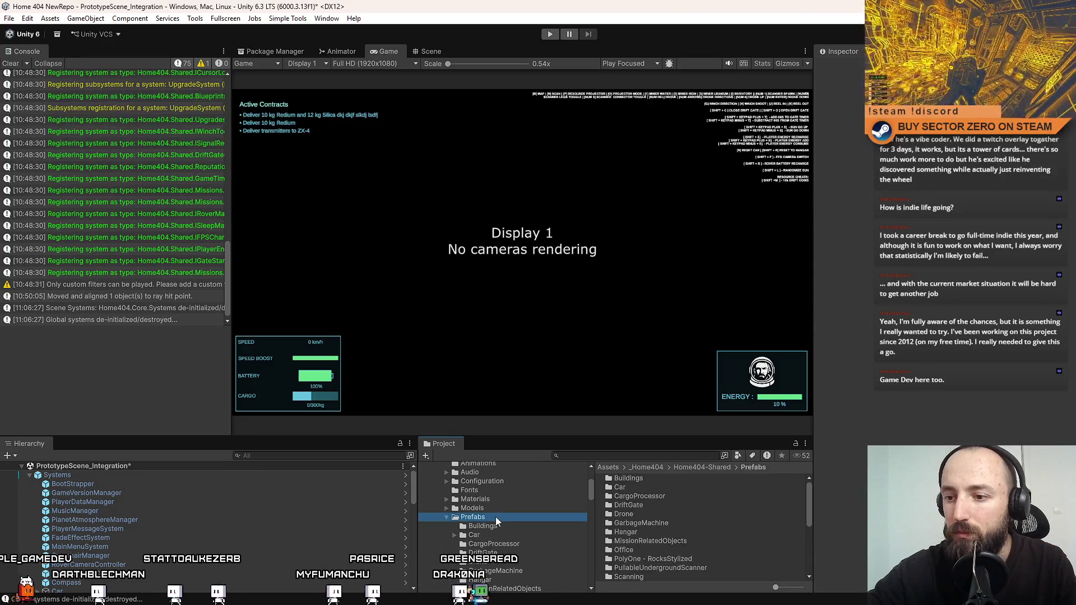
scroll(493, 517, "up", 5)
left_click(487, 529)
Search the project for SO_ and preview the SO_Blueprint, SO_CarBatteryConfiguration and SO_CarConfiguration scripts.
left_click(637, 454)
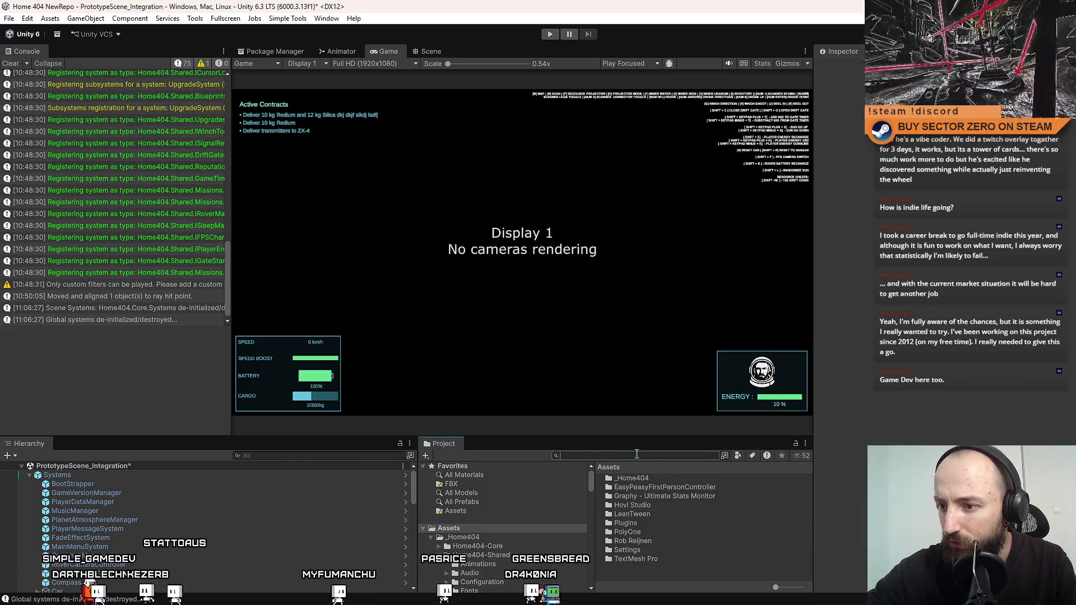
type("SO")
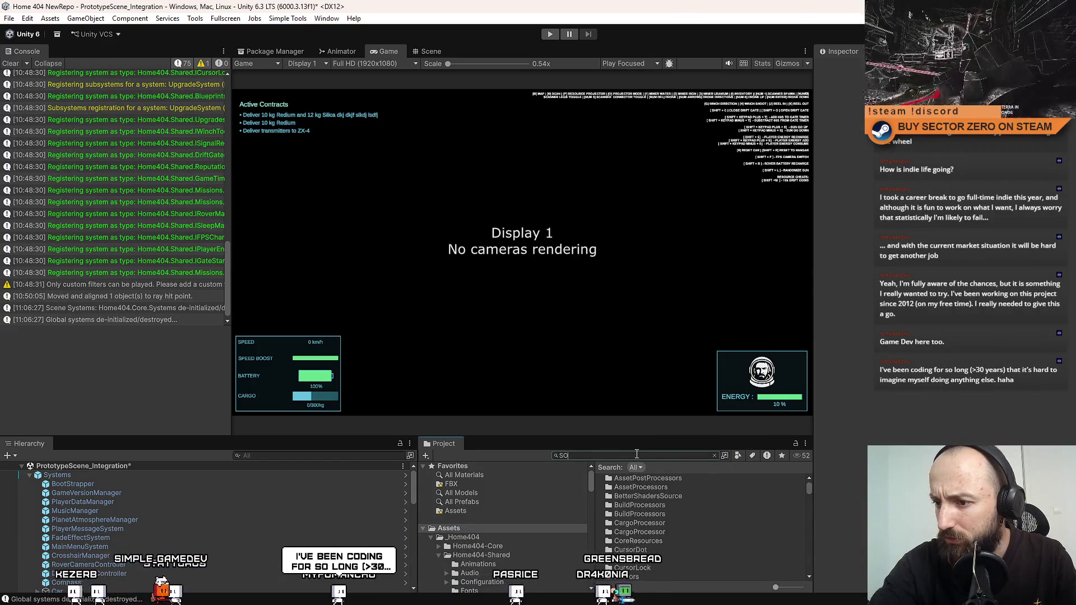
type("_")
left_click(715, 506)
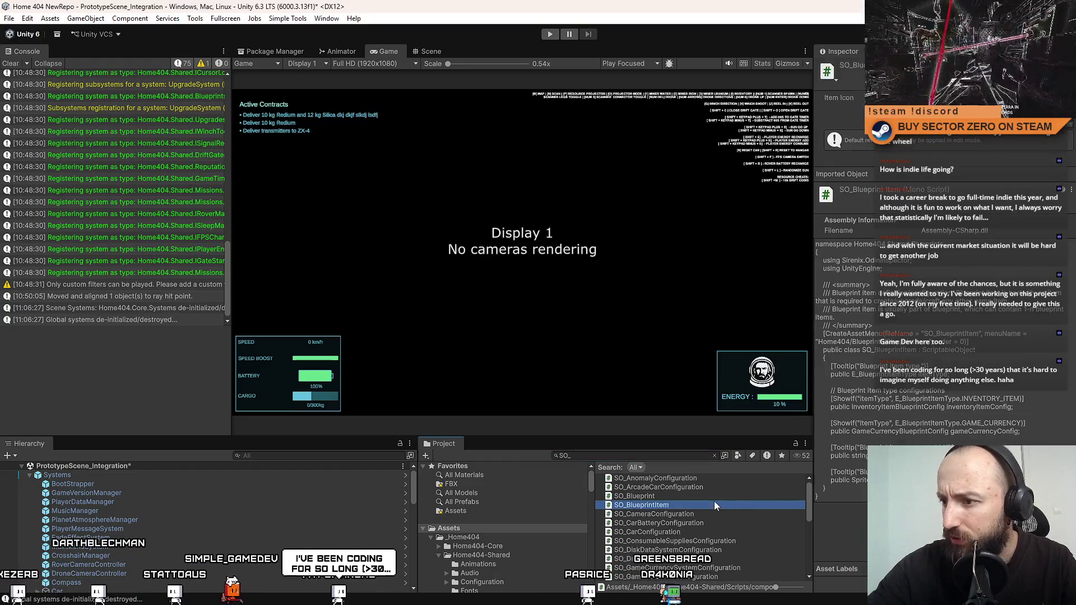
left_click(718, 499)
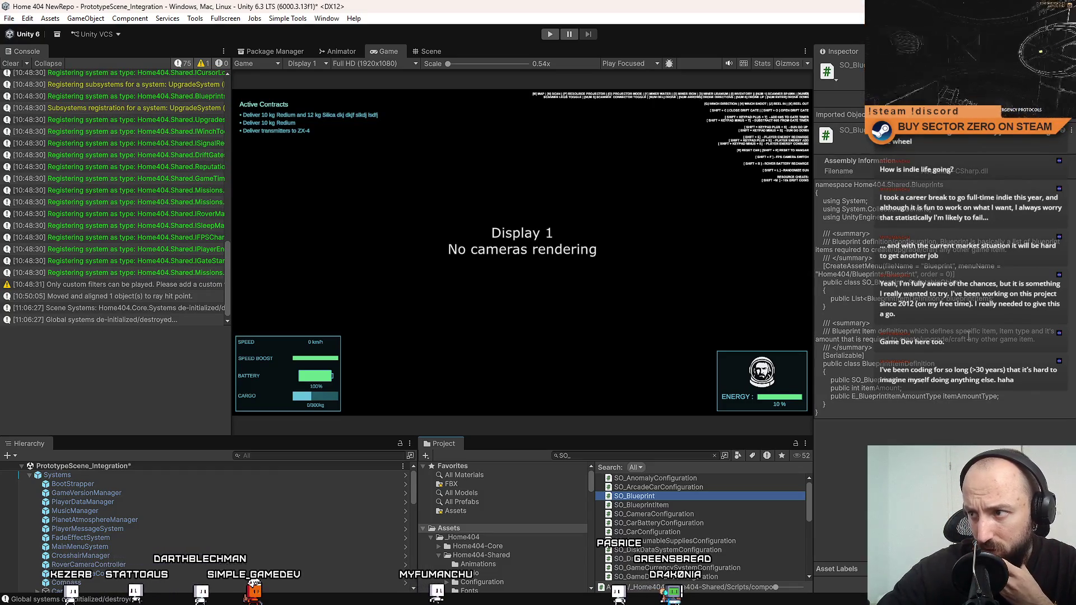
left_click(686, 523)
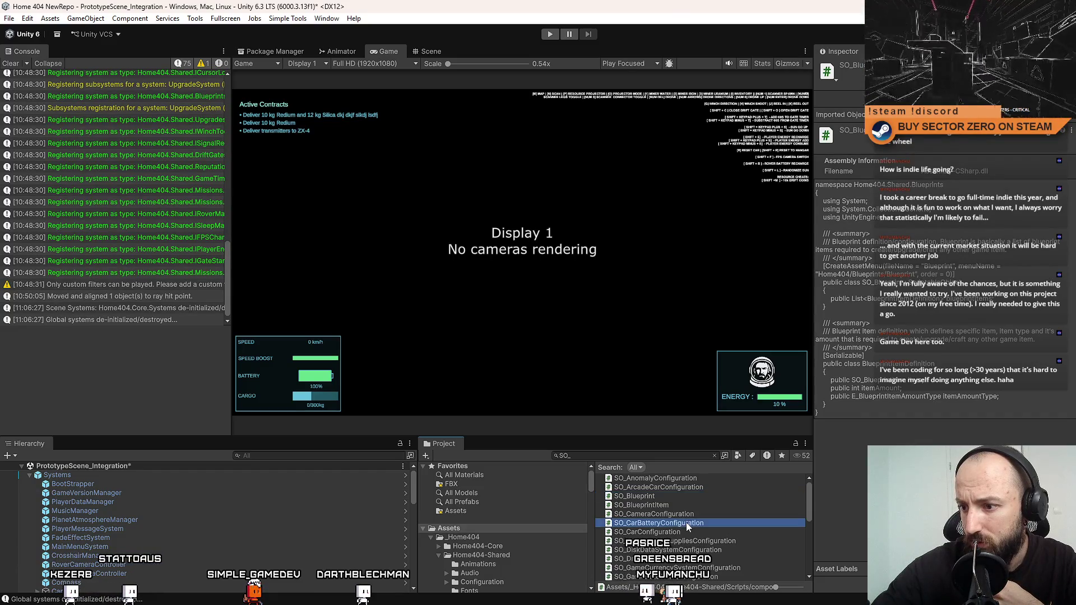
left_click(688, 532)
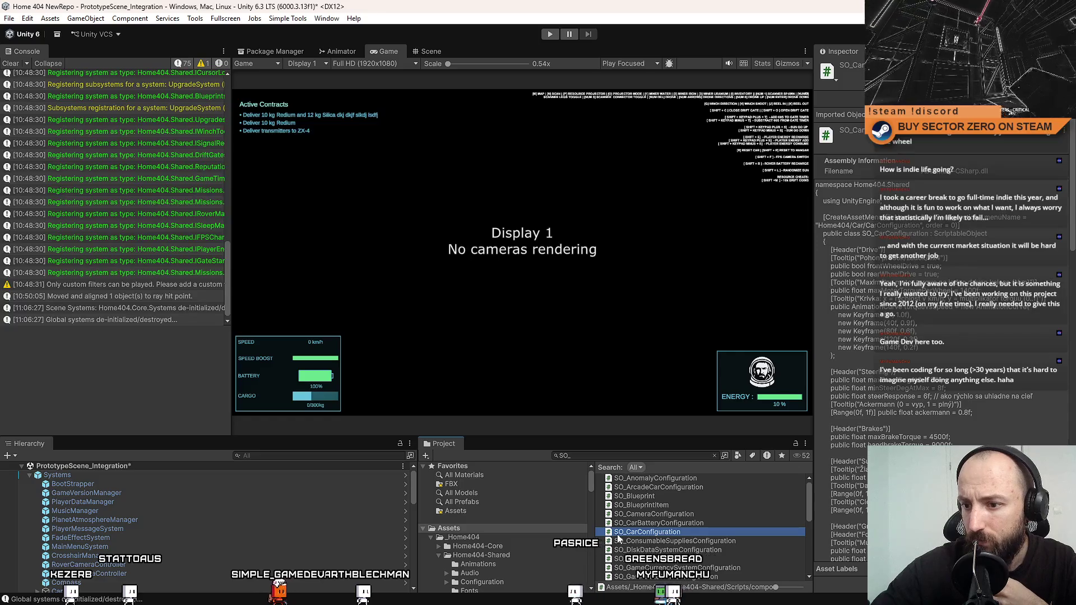
left_click(485, 528)
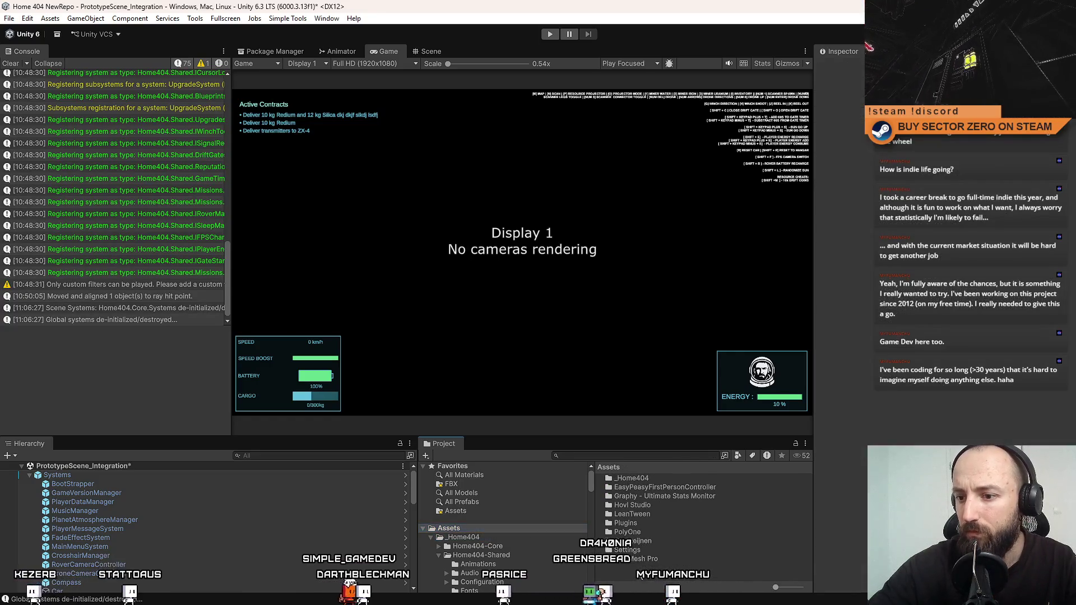
left_click(482, 537)
Create a MonoBehaviour script named SO_RadioStation in Assets and wait for it to compile.
right_click(622, 552)
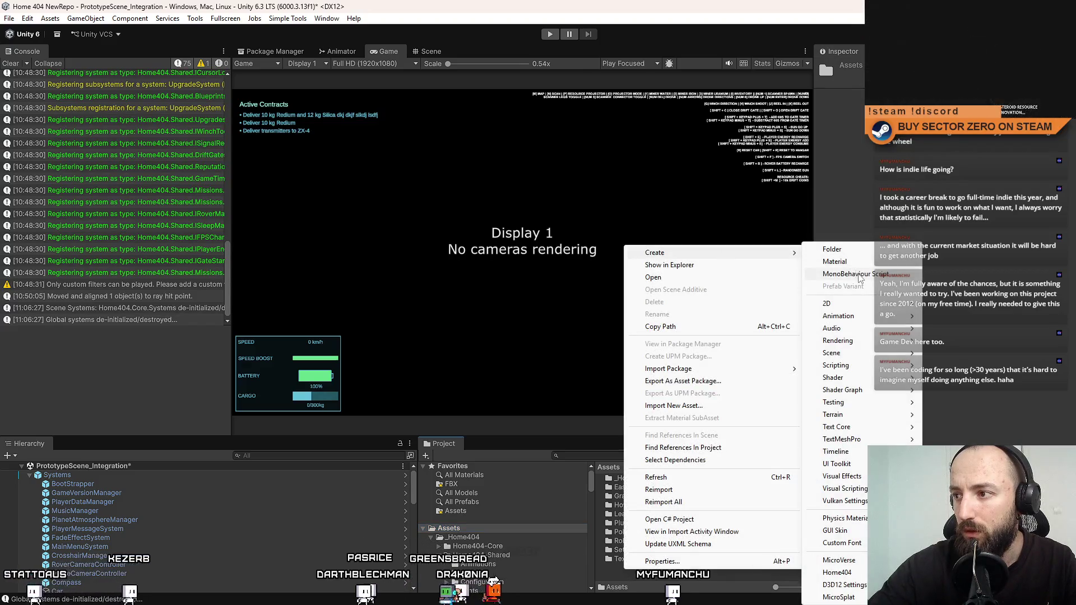
left_click(856, 273)
type("SO_Rad")
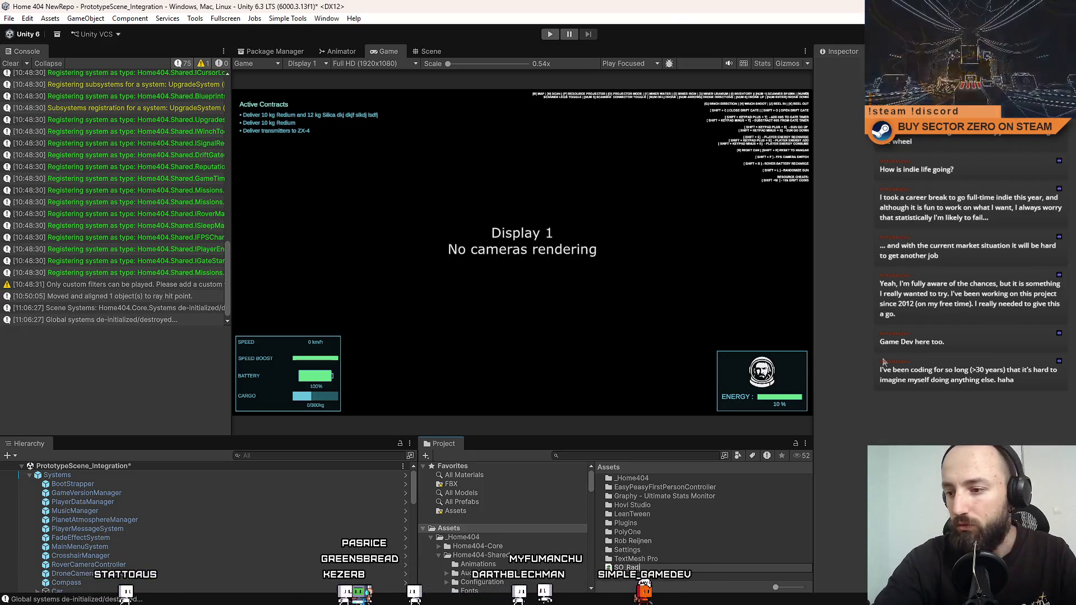
type("ioStation")
key("Return")
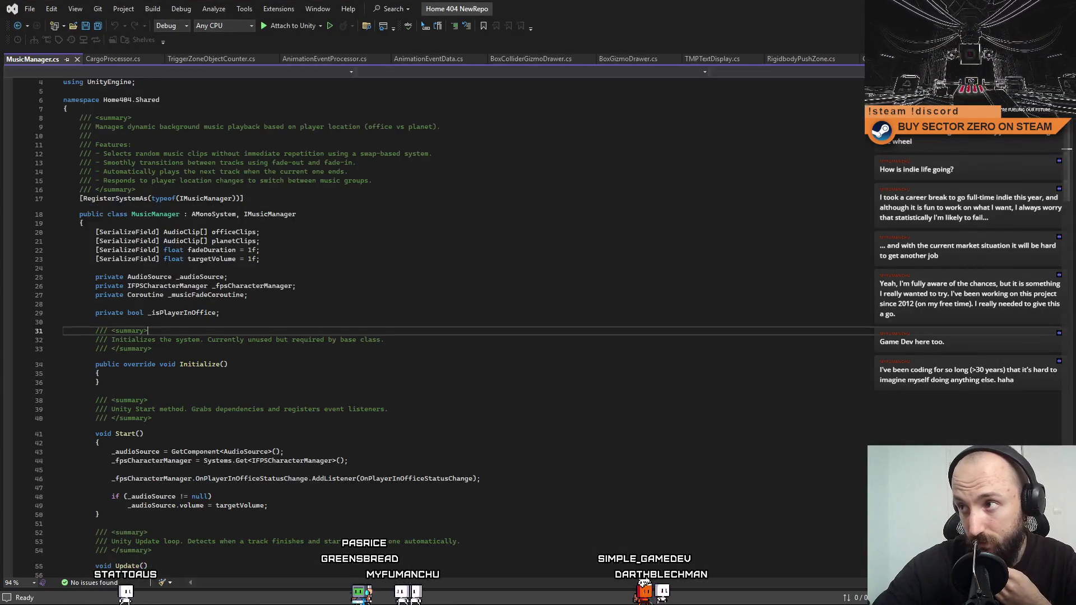
key("alt+Tab")
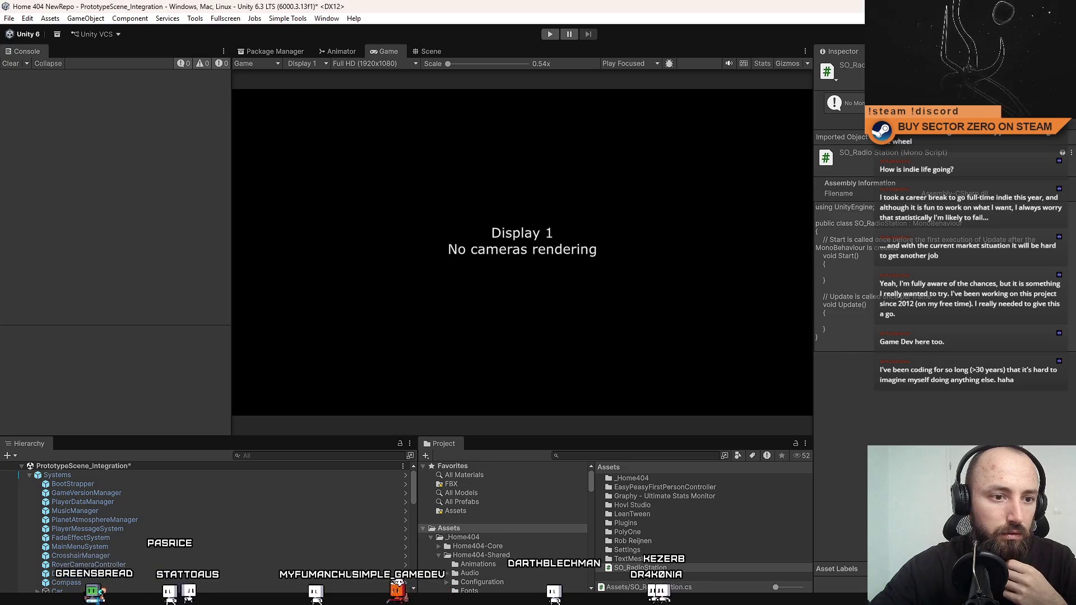
left_click(632, 541)
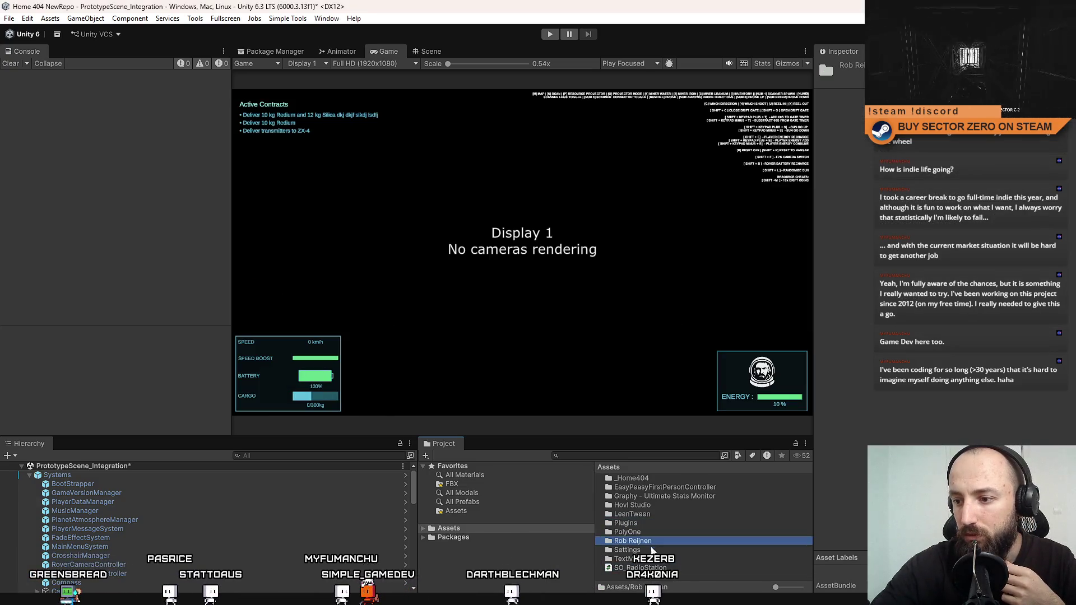
left_click(707, 579)
Replace SO_RadioStation's template with the pasted RadioStation ScriptableObject class and its CreateAssetMenu attribute.
double_click(639, 568)
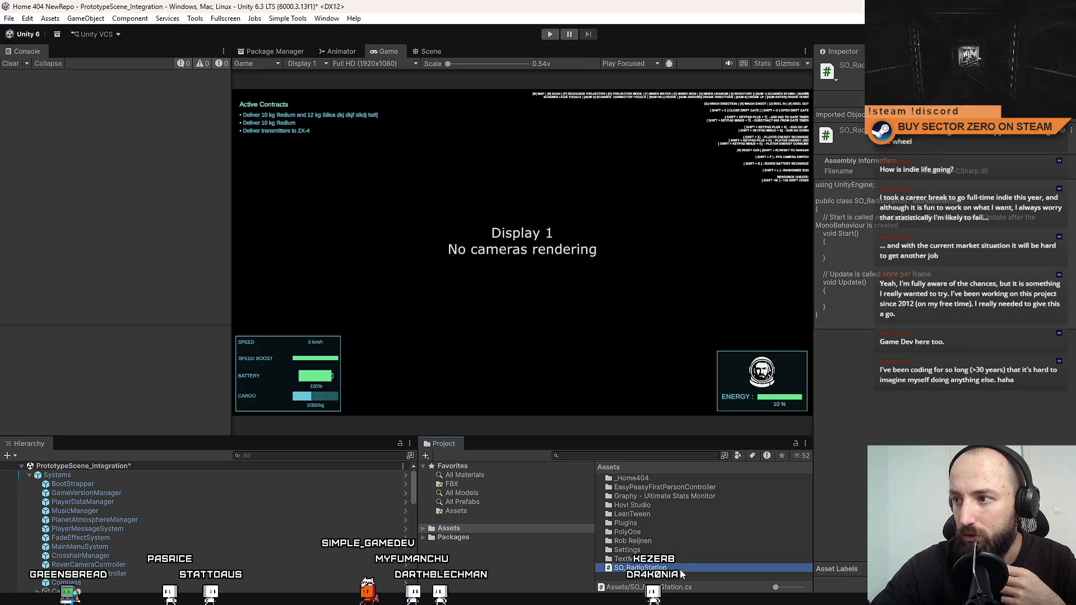
key("ctrl+a")
type("using UnityEngine;  namespace Home404.Shared {     [CreateAssetMenu(fileName = \"RadioStation\", menuName = \"Home404/Audio/Radio Station\")]     public class RadioStation : ScriptableObject     {         public string stationName;         public AudioClip[] clips;     } }")
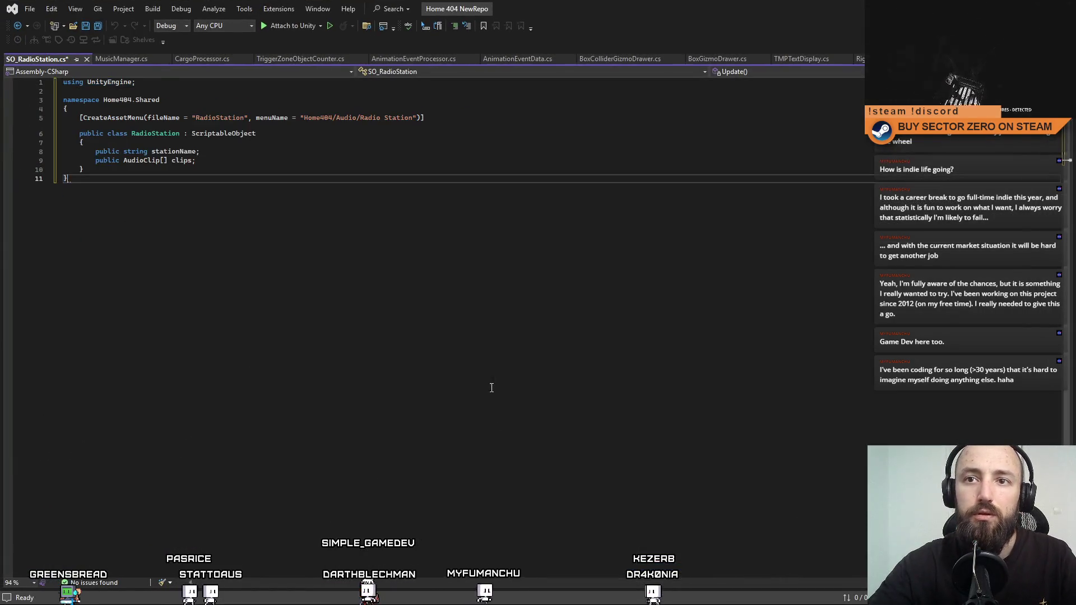
left_click(290, 151)
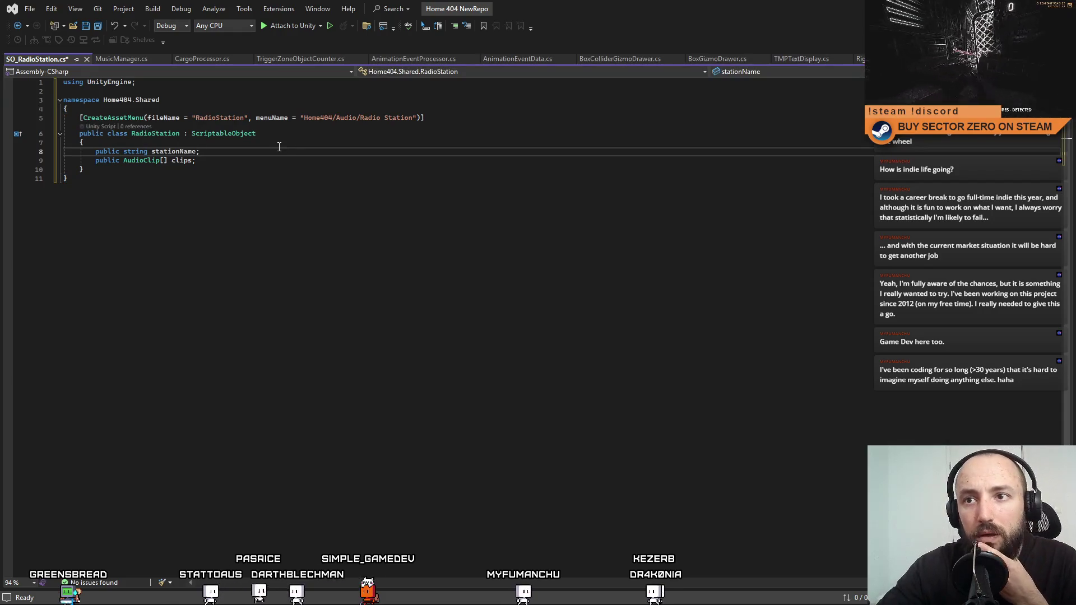
left_click(377, 171)
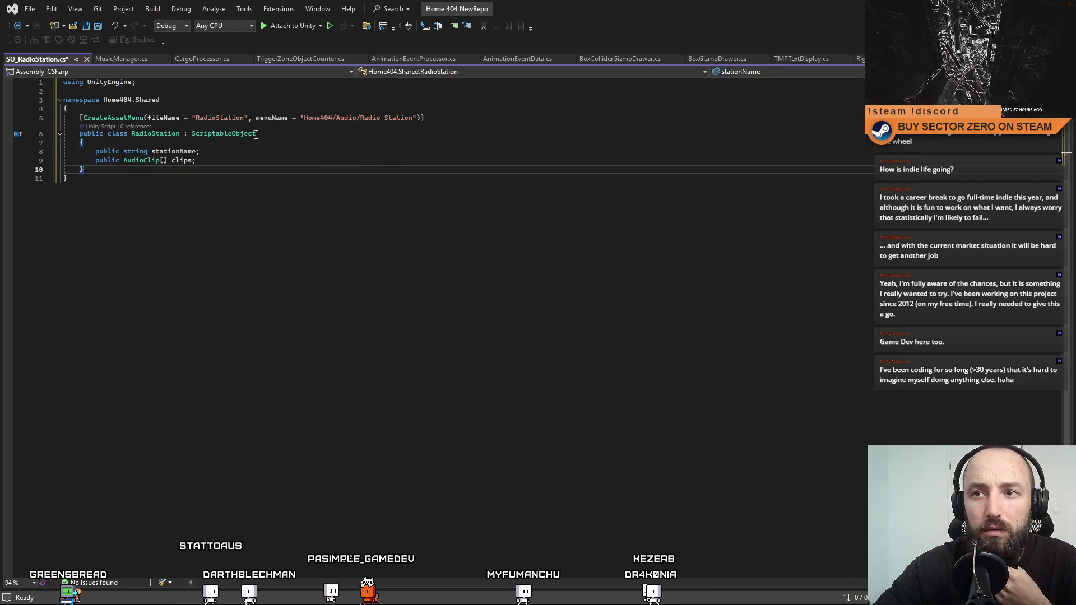
left_click_drag(80, 118, 399, 122)
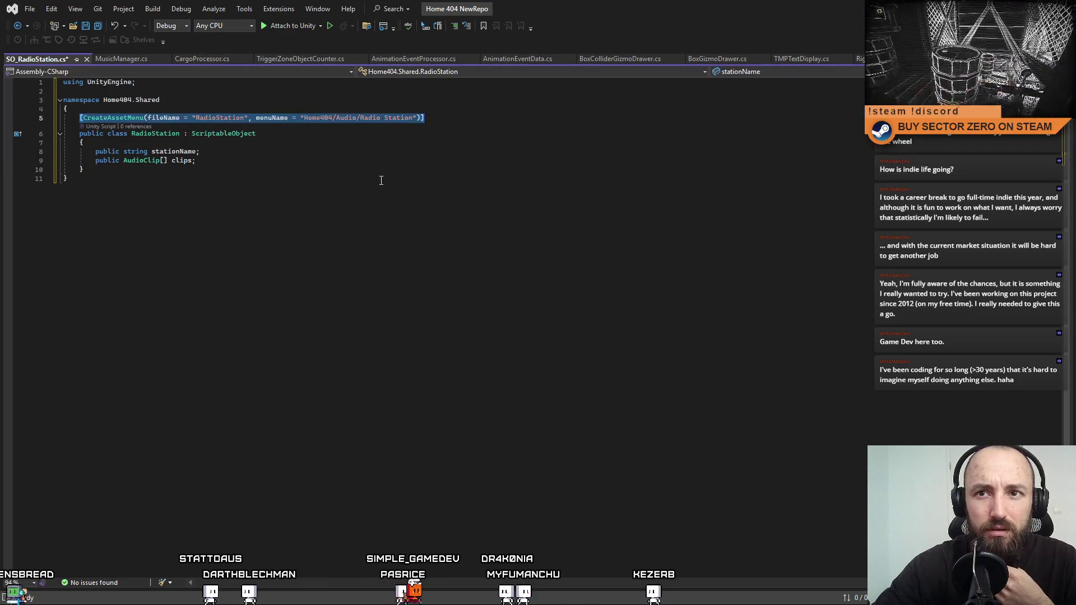
Back in Unity, search the Project window for SO_.
key("alt+Tab")
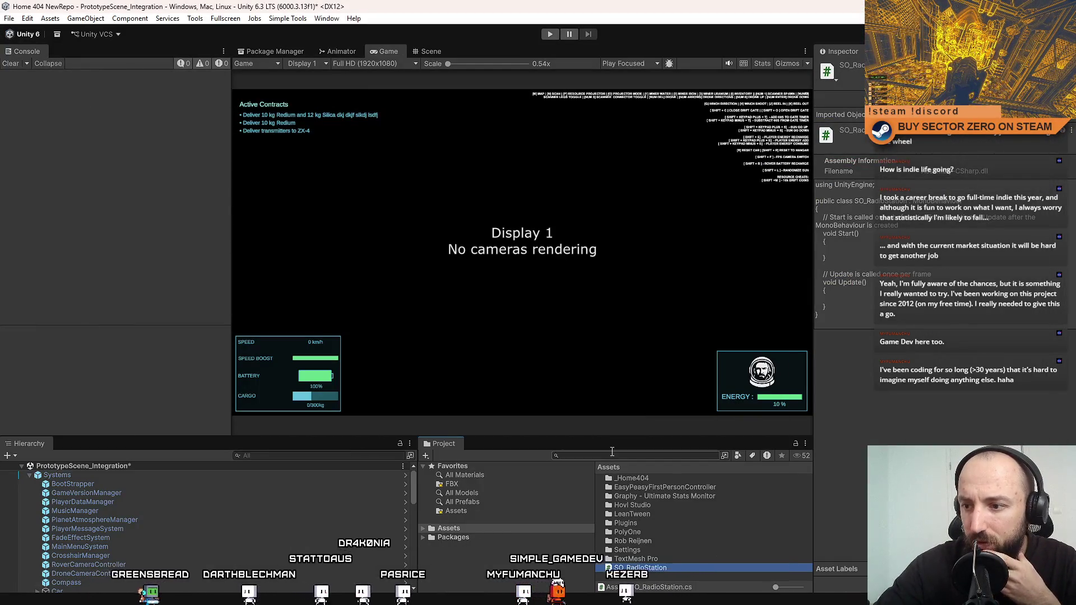
left_click(612, 455)
type("SO_")
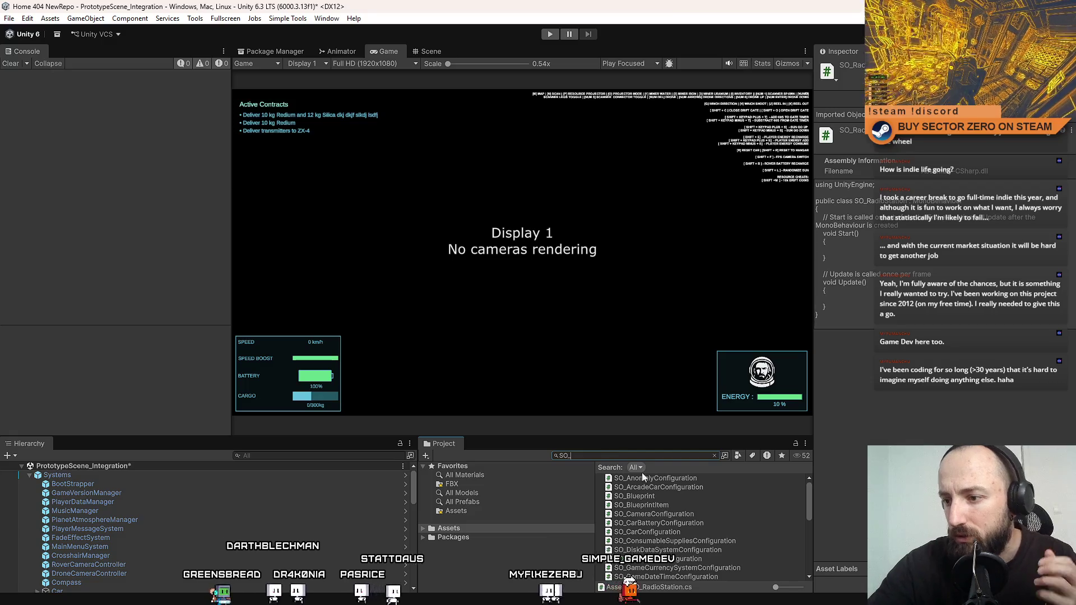
Open SO_Blueprint.cs in Visual Studio to reference its blueprintItems list.
double_click(694, 495)
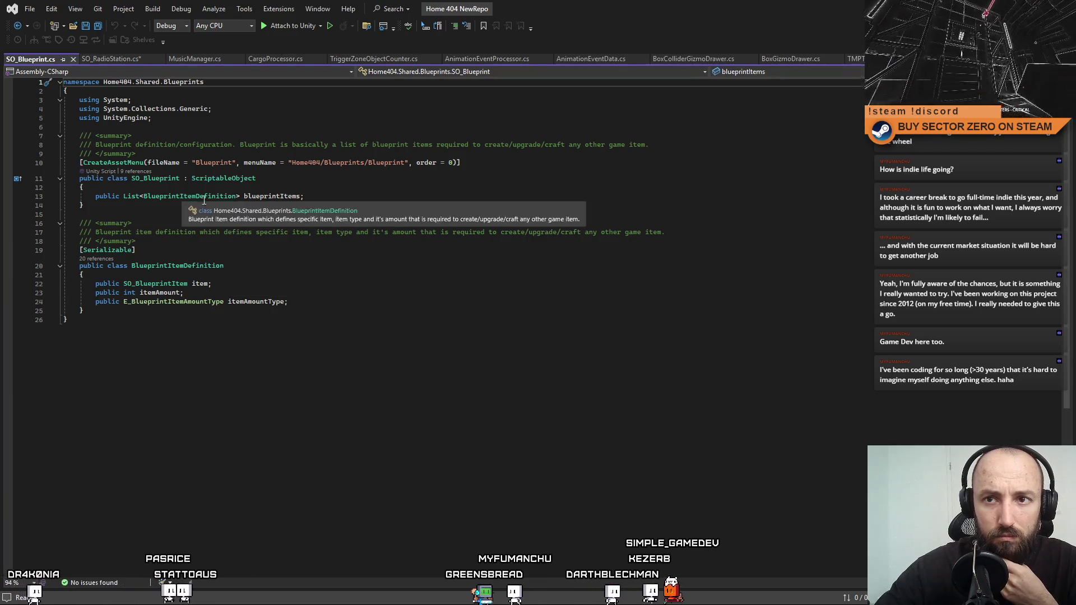
double_click(277, 183)
left_click(331, 301)
left_click(308, 353)
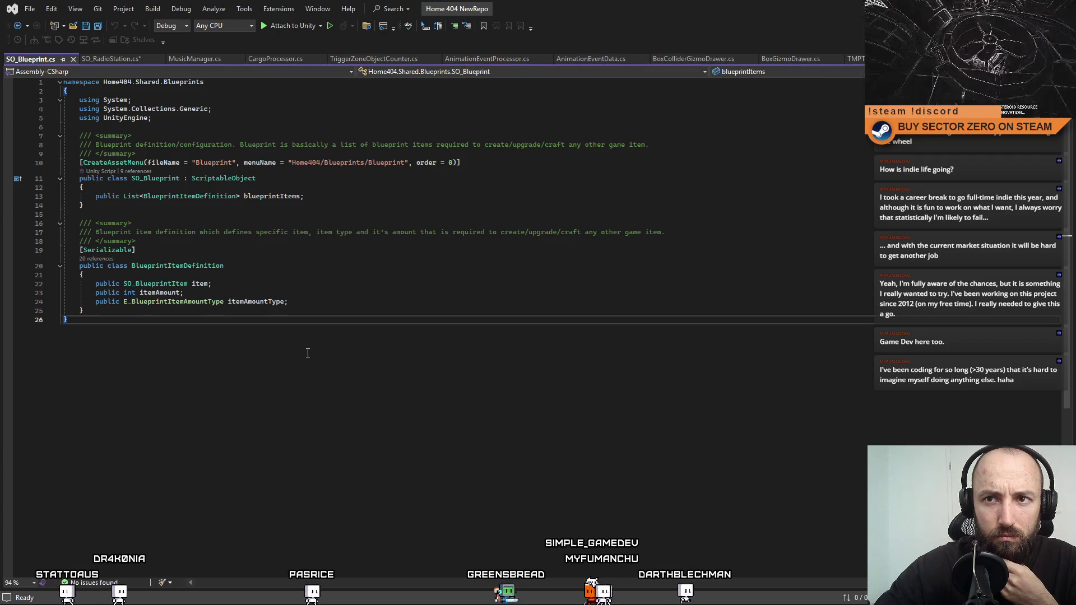
left_click(282, 282)
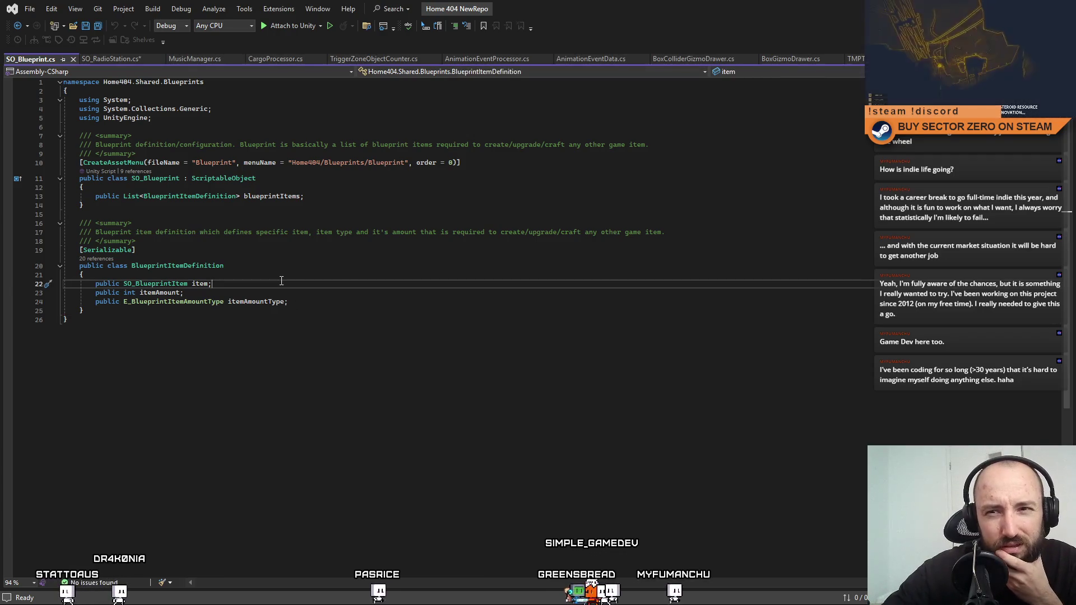
left_click(281, 271)
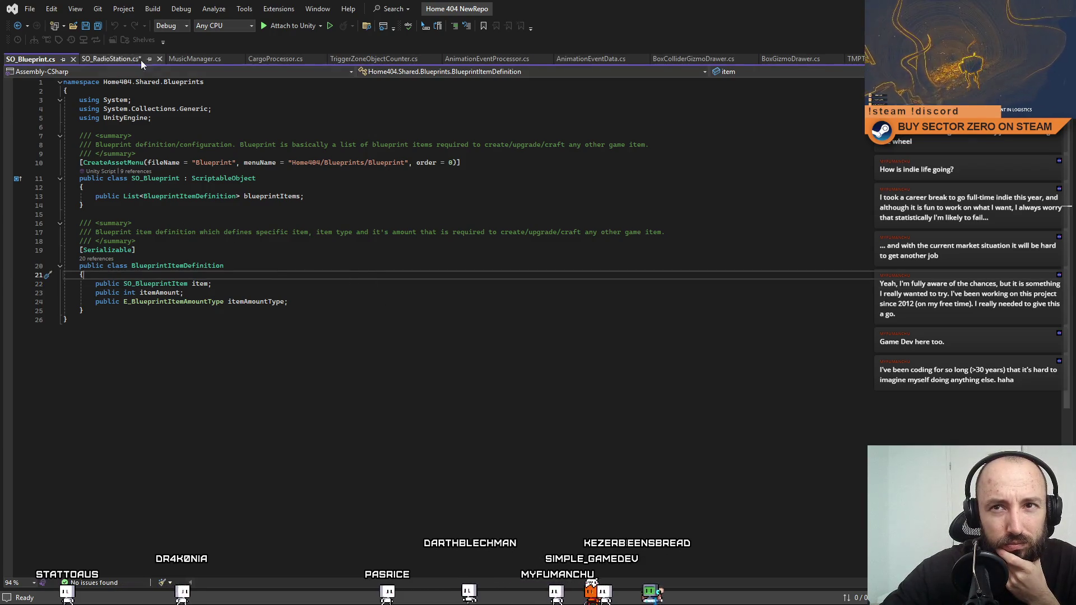
left_click(124, 59)
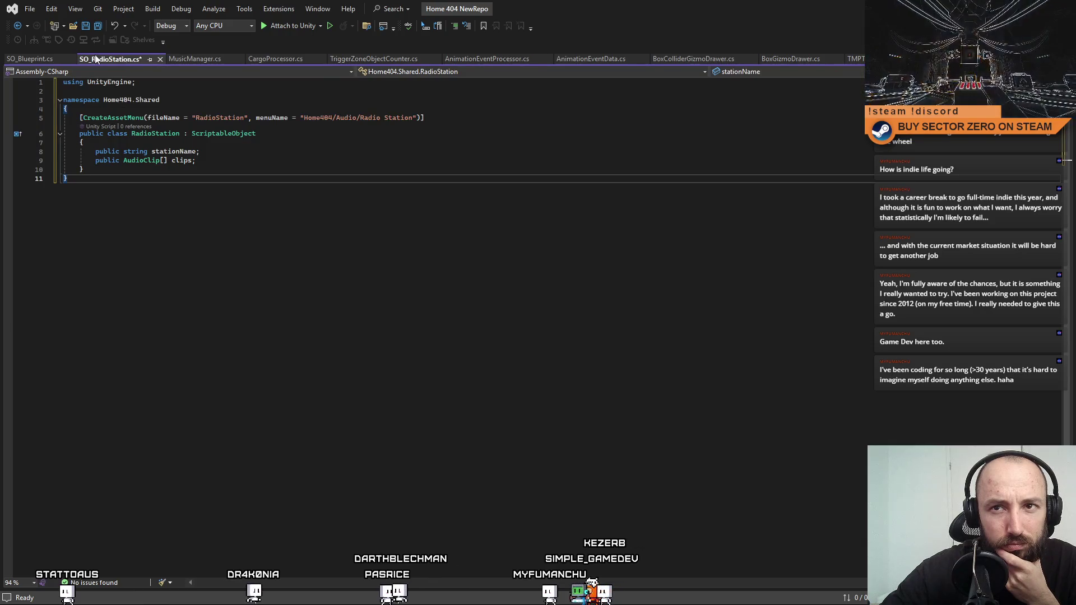
left_click(37, 60)
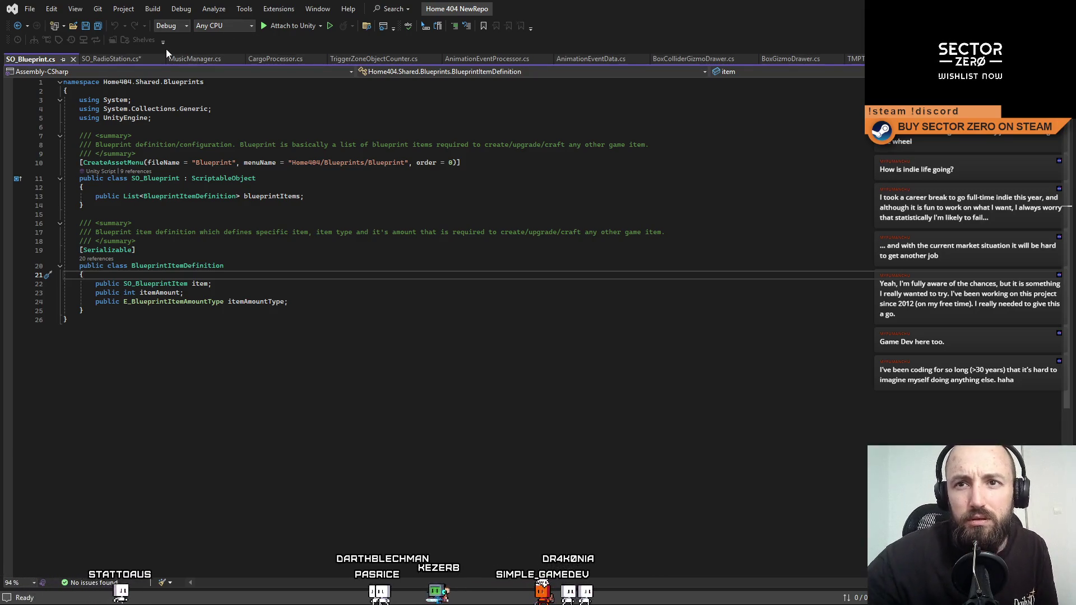
left_click(108, 66)
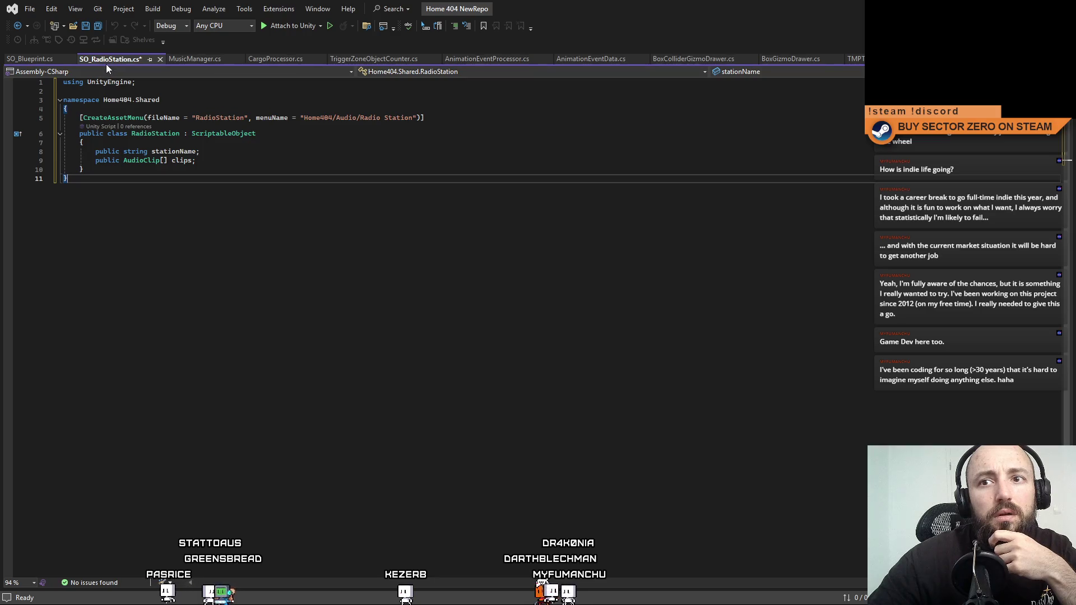
left_click(42, 59)
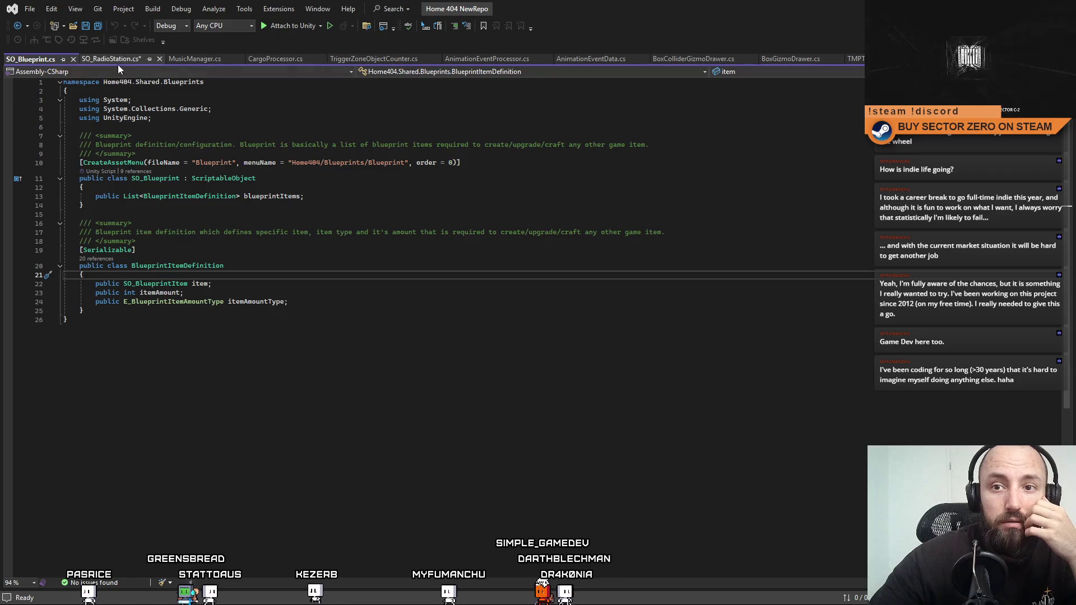
left_click(117, 65)
left_click(38, 59)
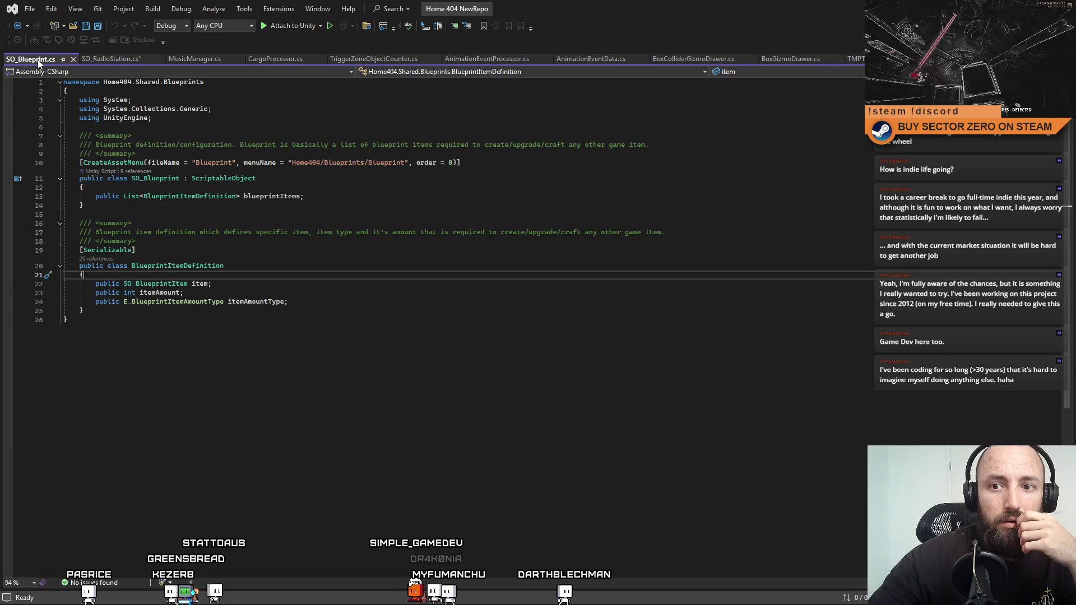
left_click(117, 57)
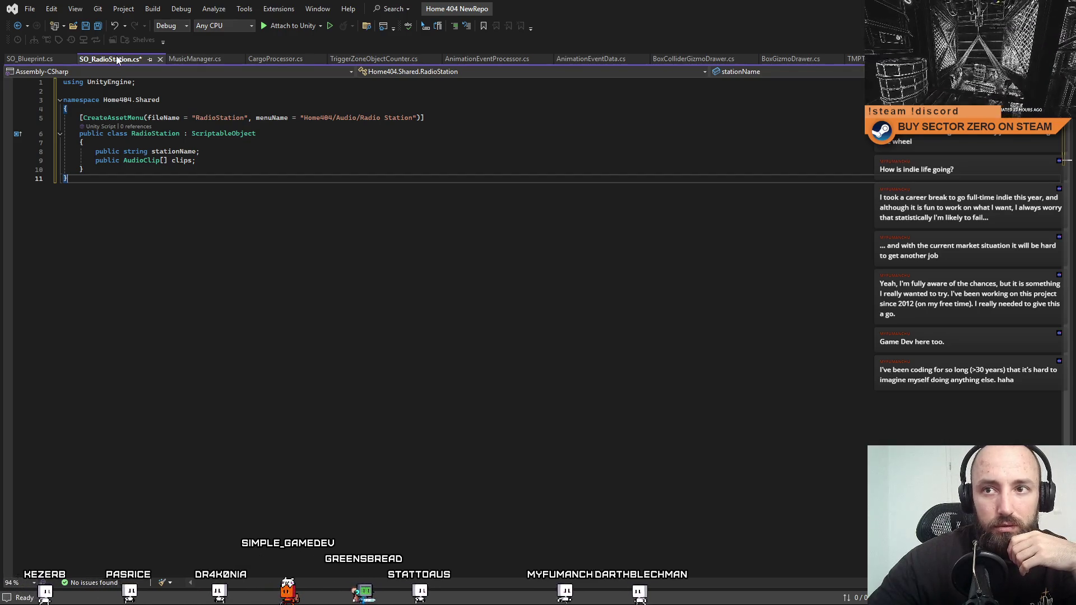
left_click(41, 60)
Back in Unity, preview SO_CarBatteryConfiguration, then open SO_MiningResource.cs in Visual Studio.
key("alt+Tab")
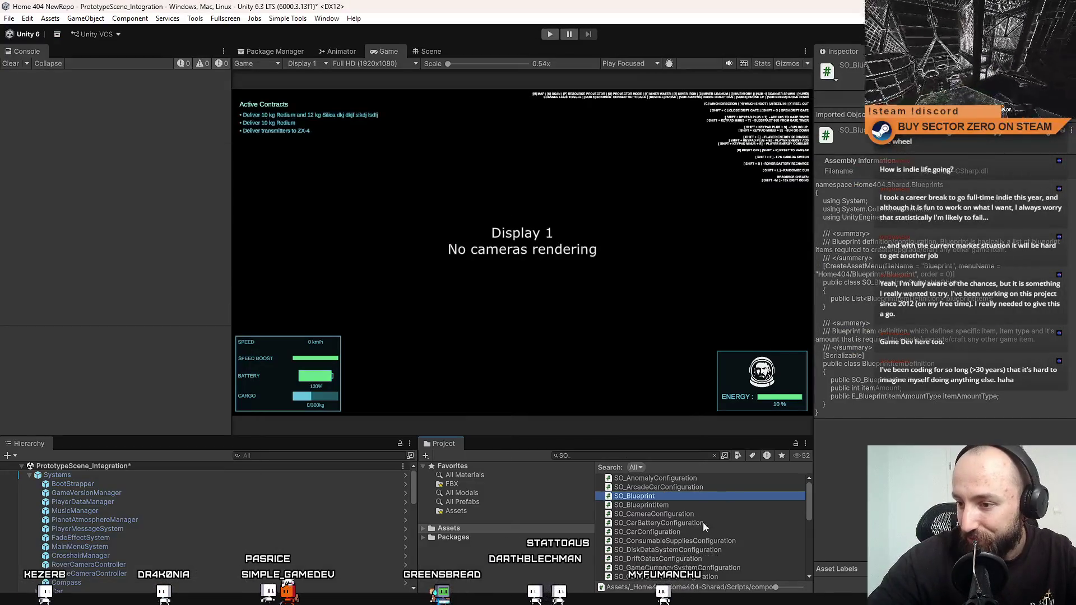
left_click(698, 523)
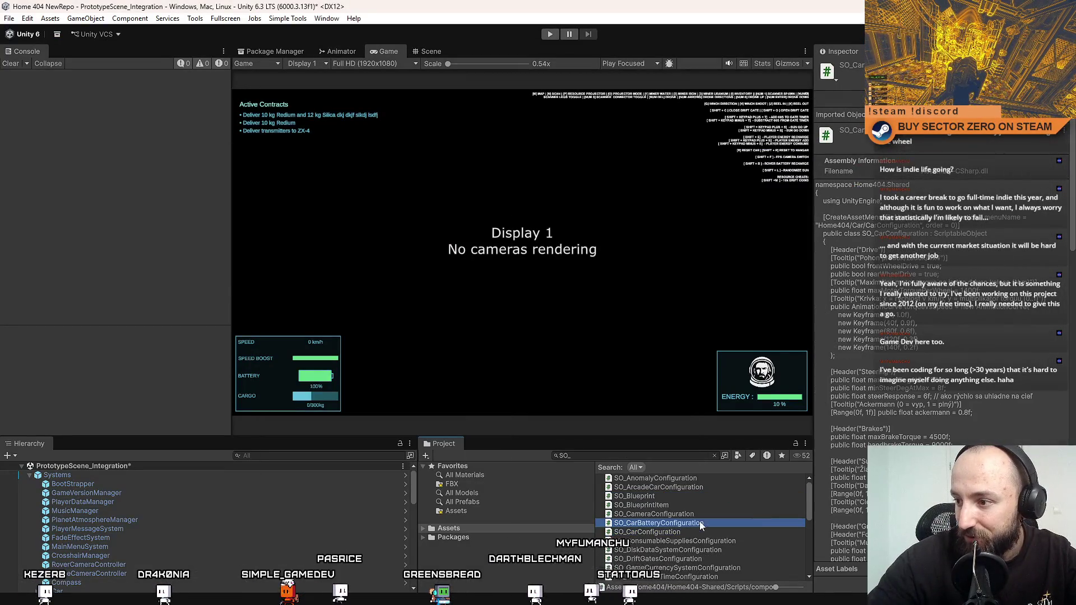
scroll(718, 526, "down", 3)
left_click(688, 537)
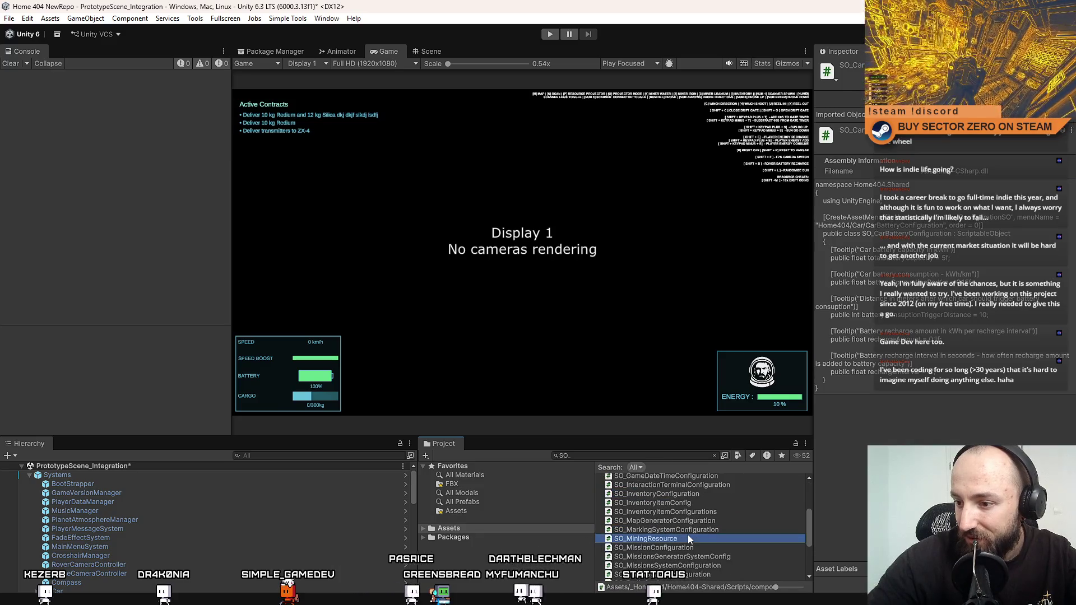
double_click(690, 538)
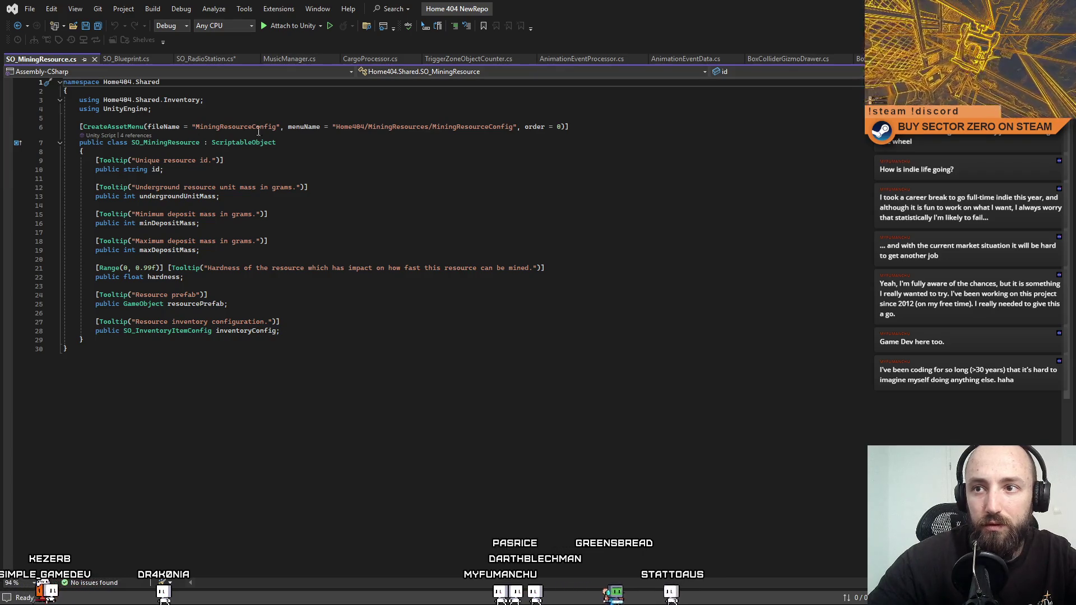
Compare the MiningResources menu path in the SO_MiningResource and SO_Blueprint scripts.
double_click(395, 127)
double_click(473, 127)
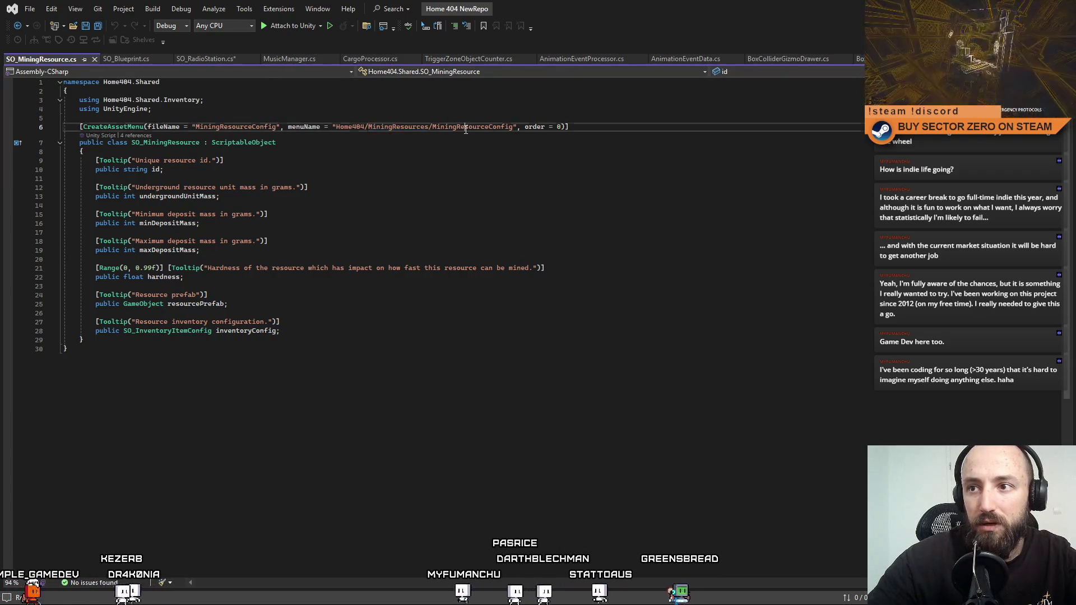
left_click(112, 58)
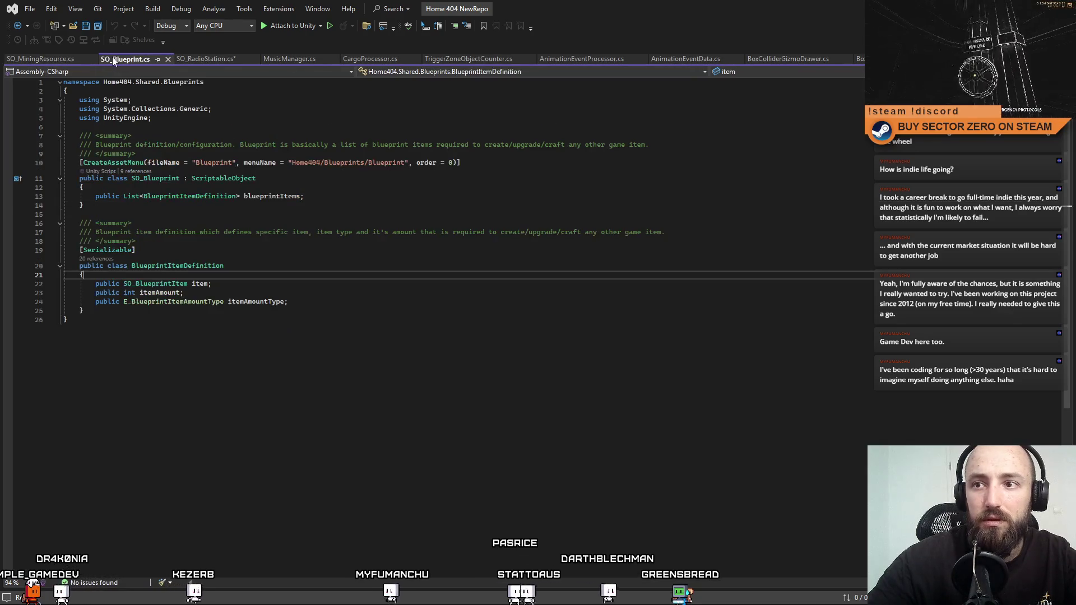
left_click(56, 59)
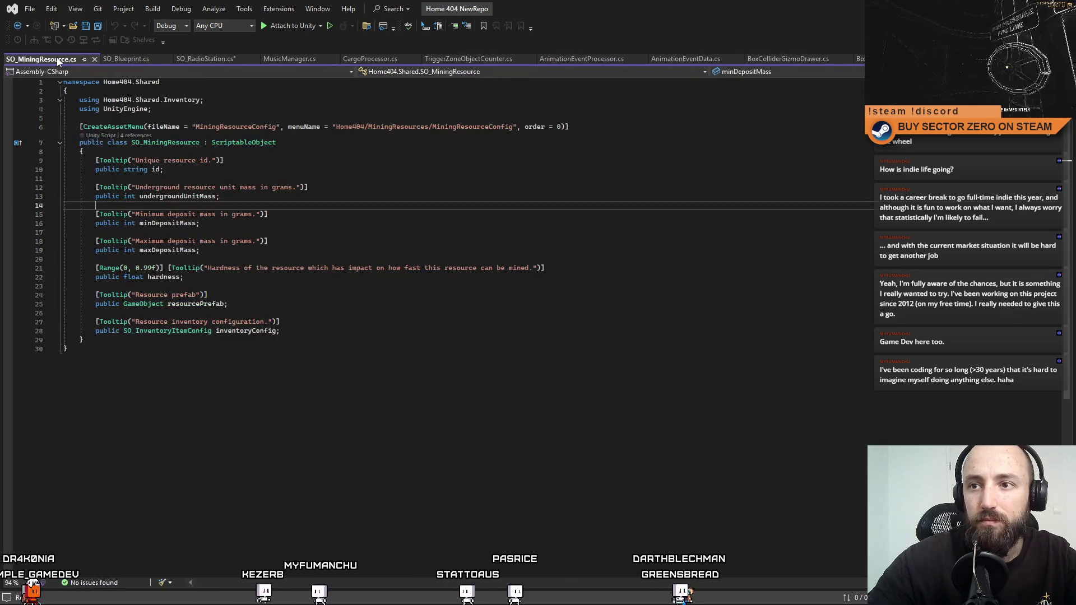
left_click(127, 59)
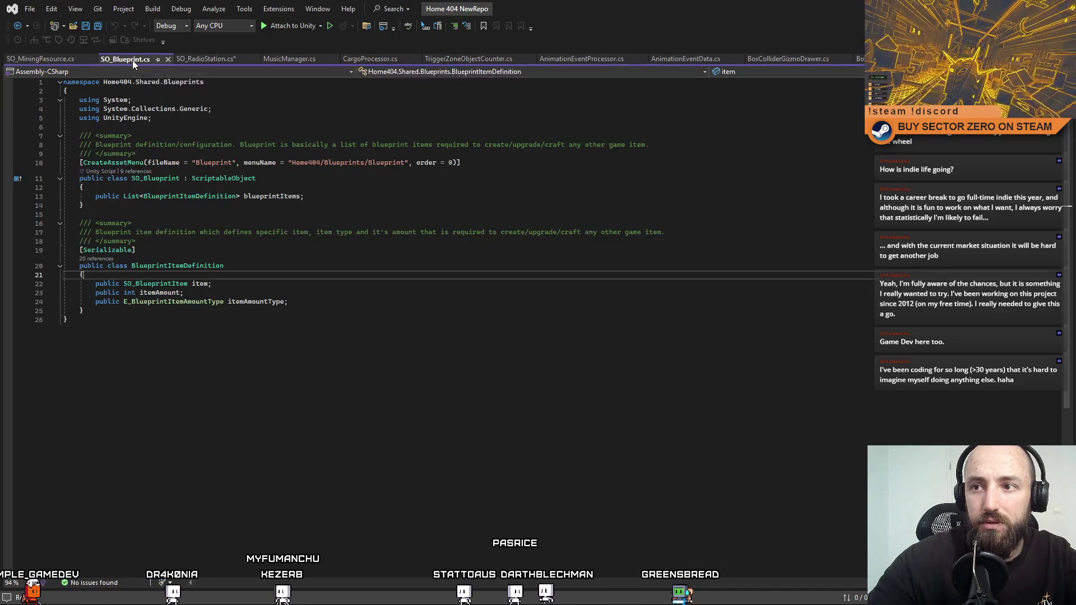
left_click(39, 59)
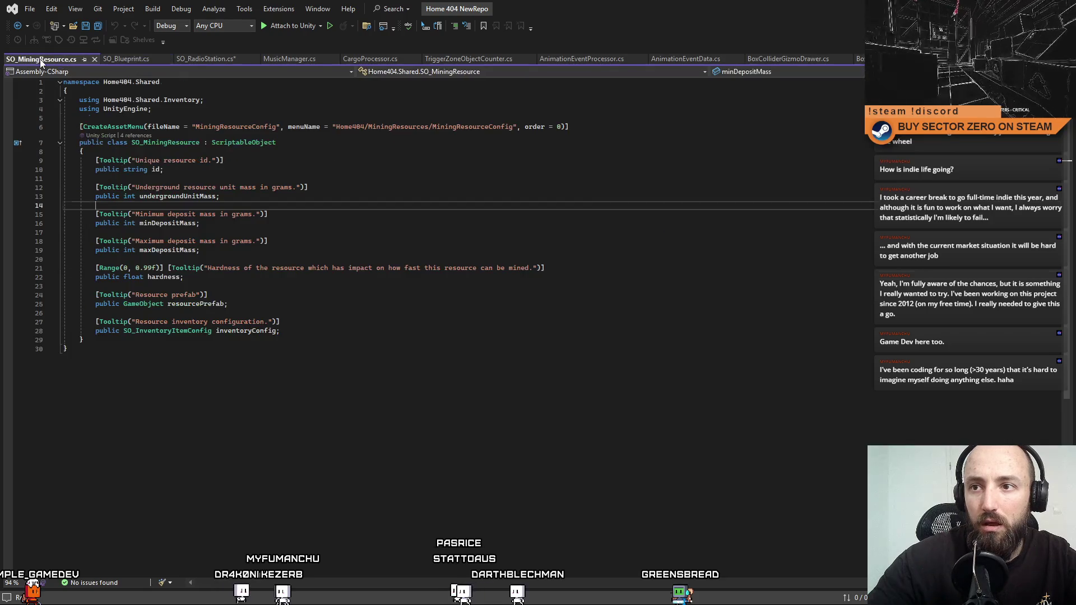
left_click(116, 59)
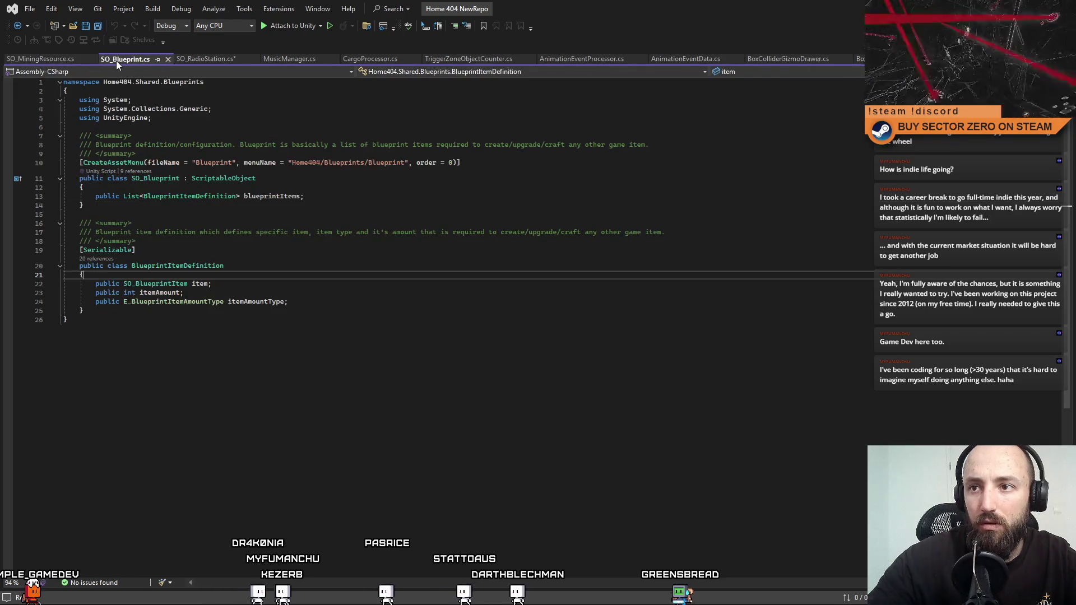
left_click(58, 61)
left_click(203, 62)
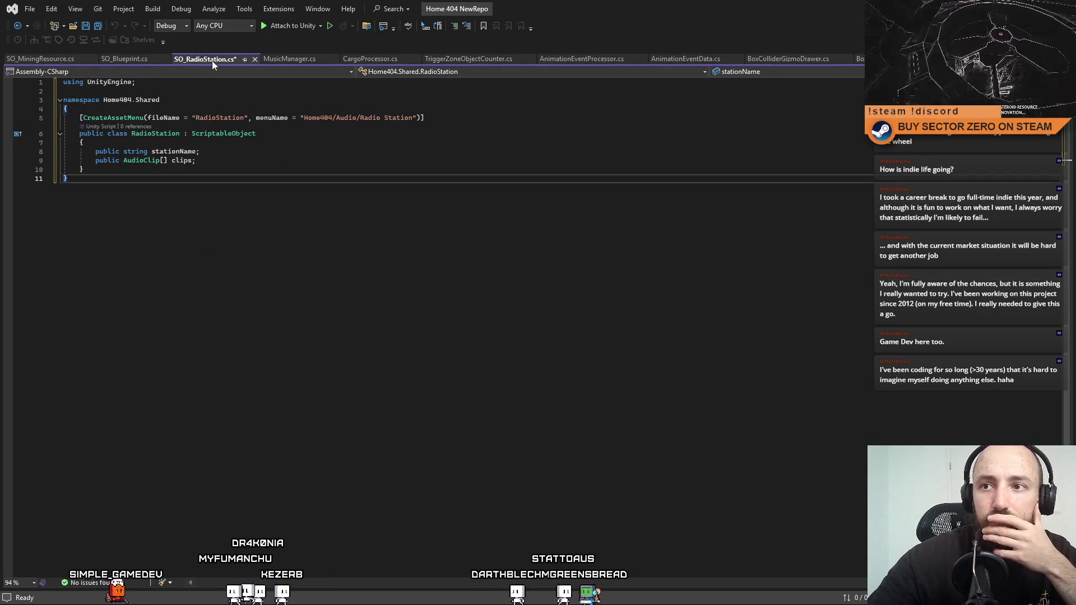
Move SO_RadioStation.cs to the first tab and select 'Radio Station' in its menu path.
left_click_drag(211, 60, 56, 61)
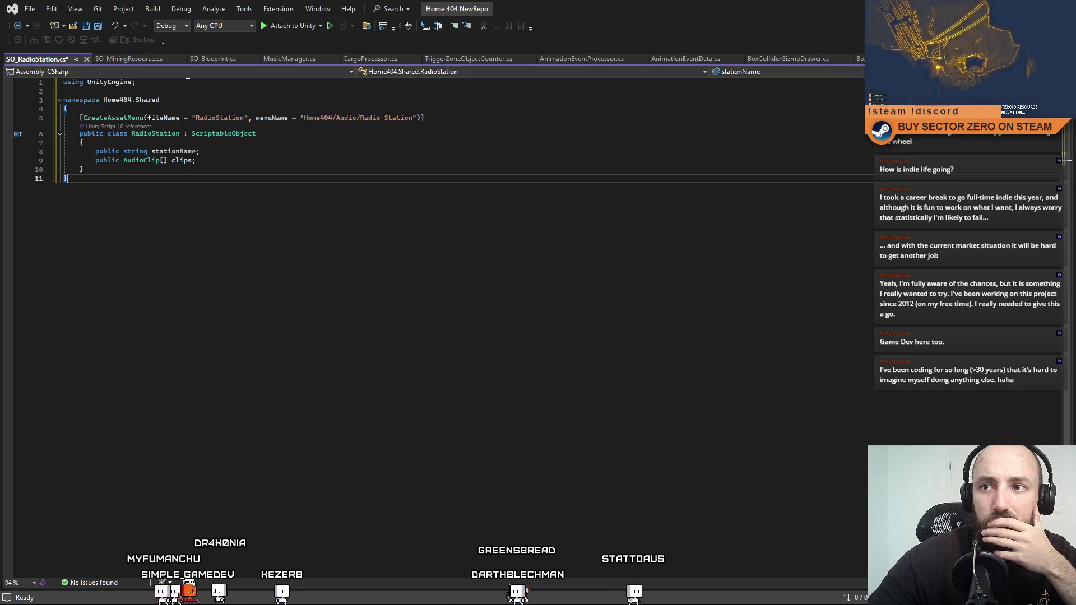
left_click(204, 59)
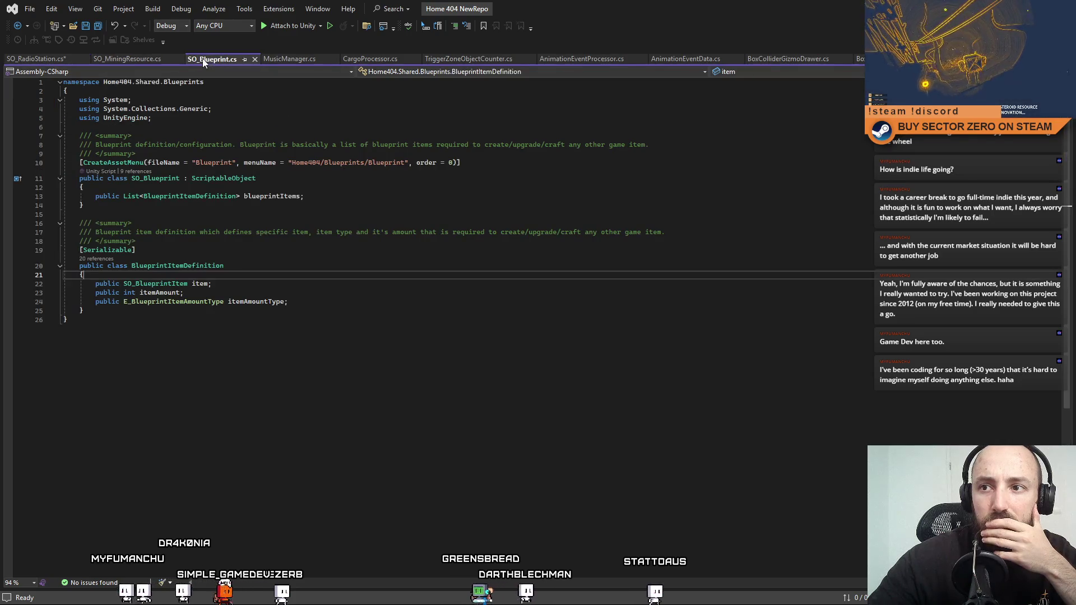
left_click(134, 60)
left_click(53, 56)
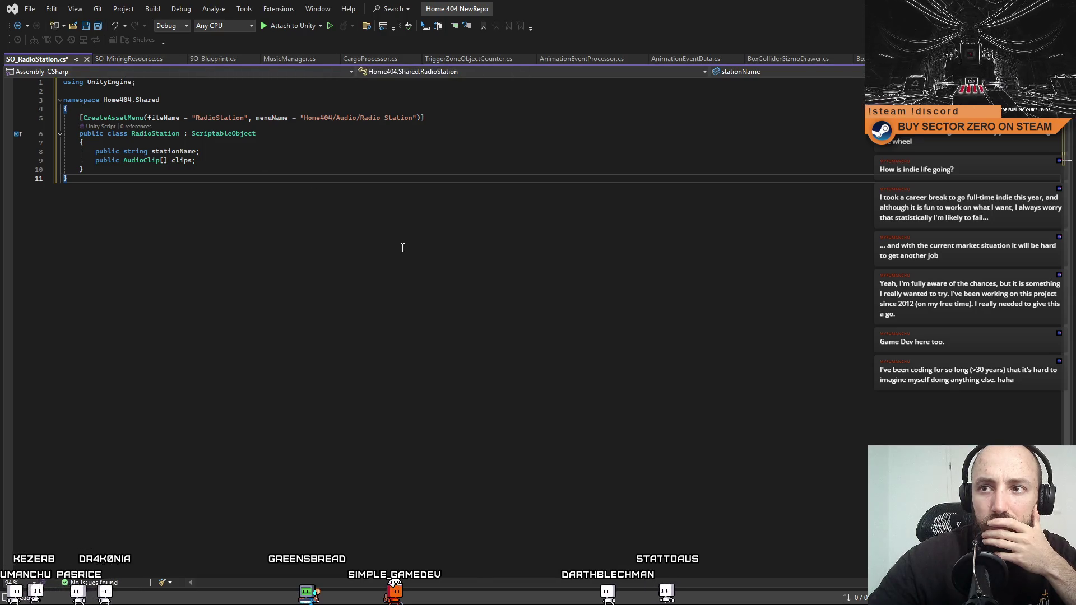
left_click(151, 62)
left_click(195, 58)
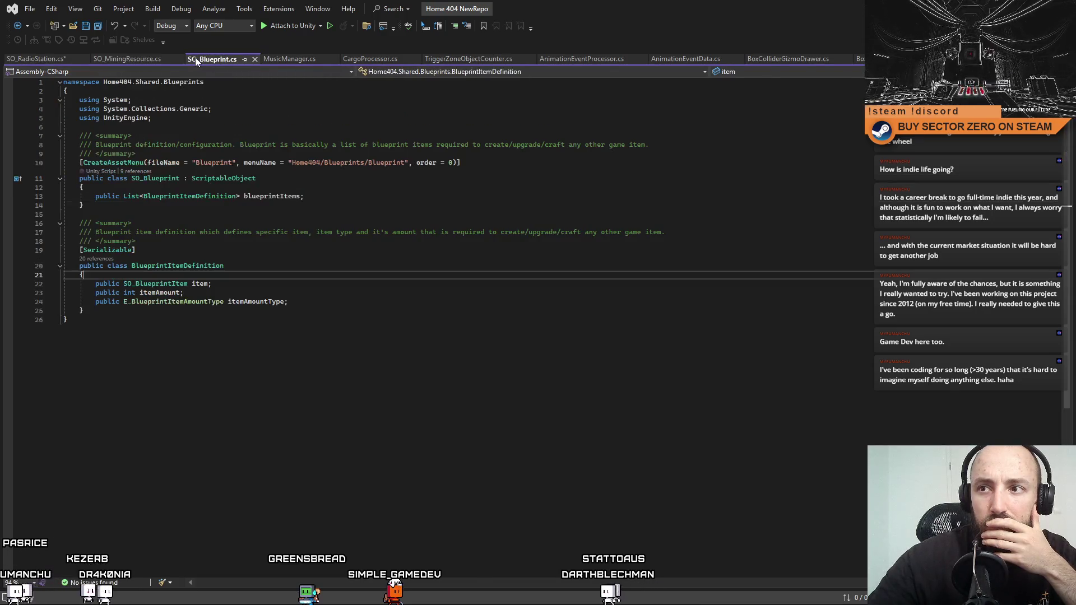
left_click(115, 59)
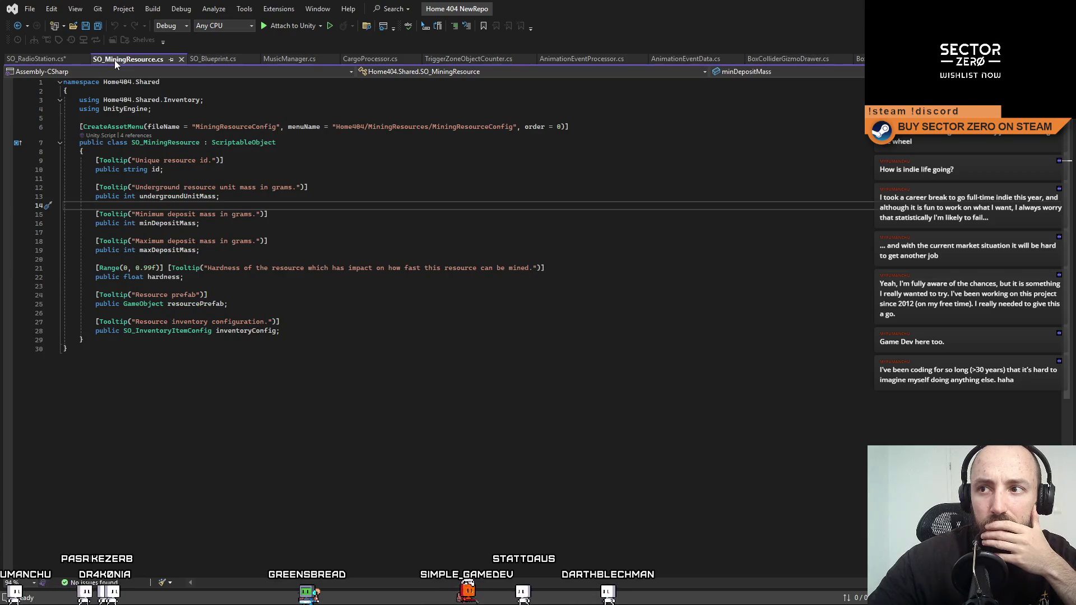
left_click(49, 63)
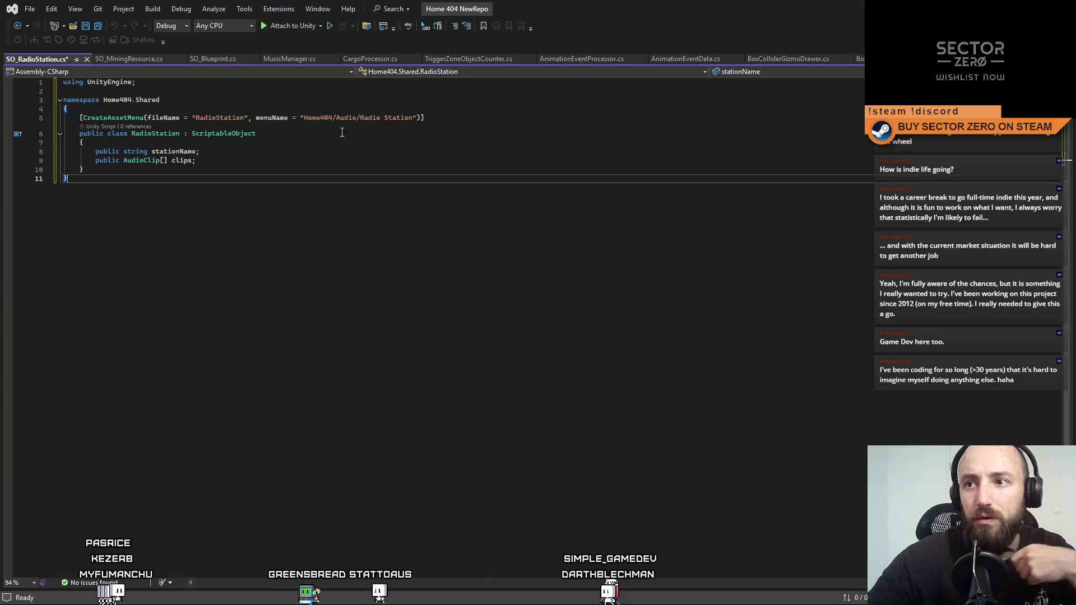
left_click_drag(360, 117, 412, 117)
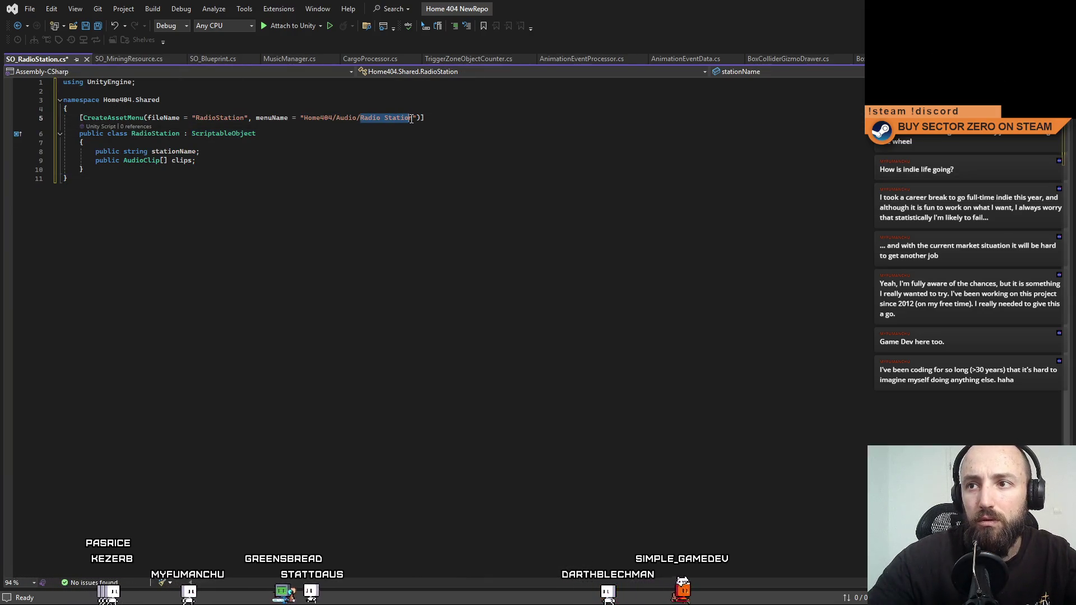
Change the RadioStation menuName to Home404/RadioStation/RadioStationConfig.
key("BackSpace")
left_click(129, 58)
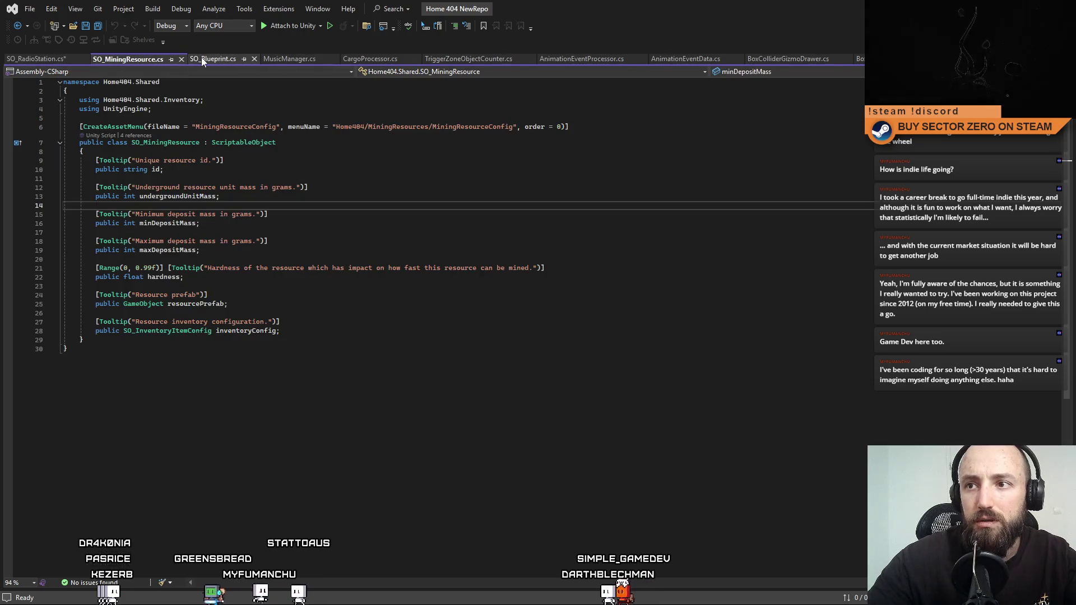
left_click(67, 60)
double_click(344, 117)
type("Radio")
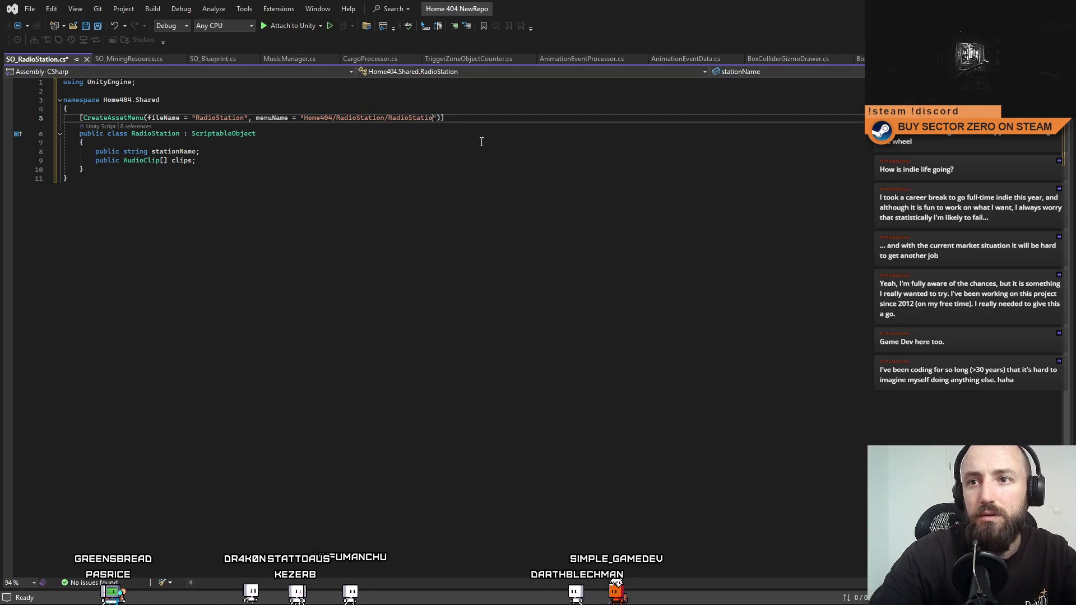
left_click(216, 60)
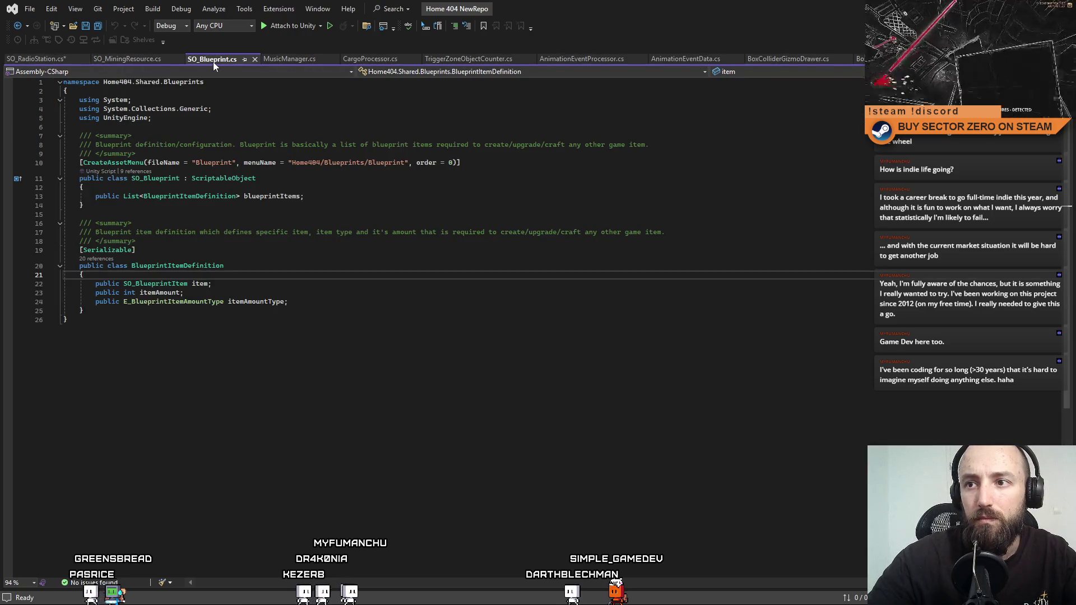
left_click(119, 60)
left_click(50, 59)
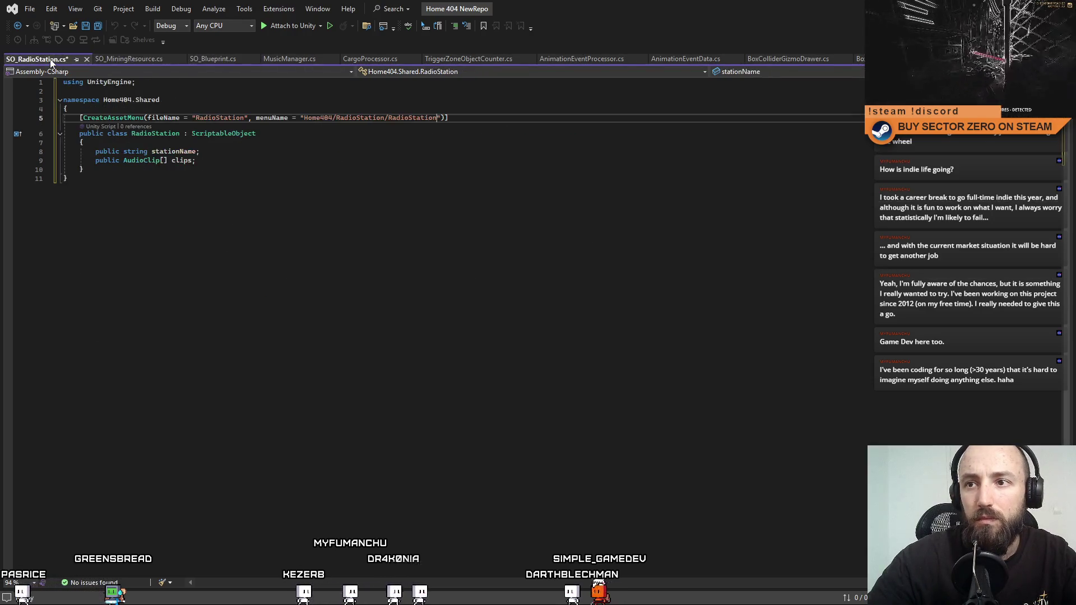
type("Config")
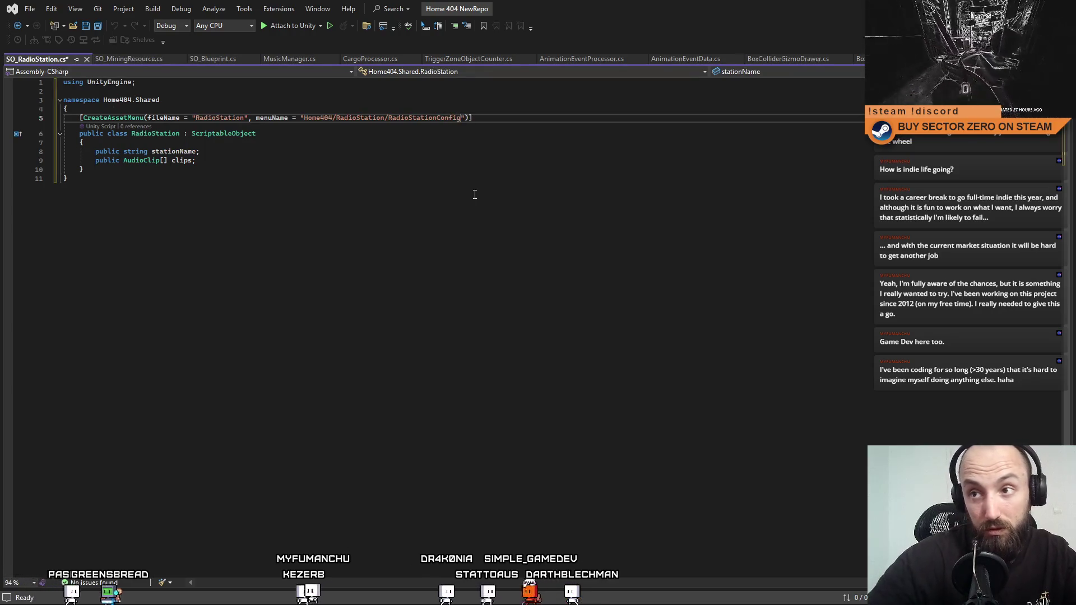
Add order = 0 to the CreateAssetMenu attribute, save, and close SO_MiningResource.cs.
left_click(226, 58)
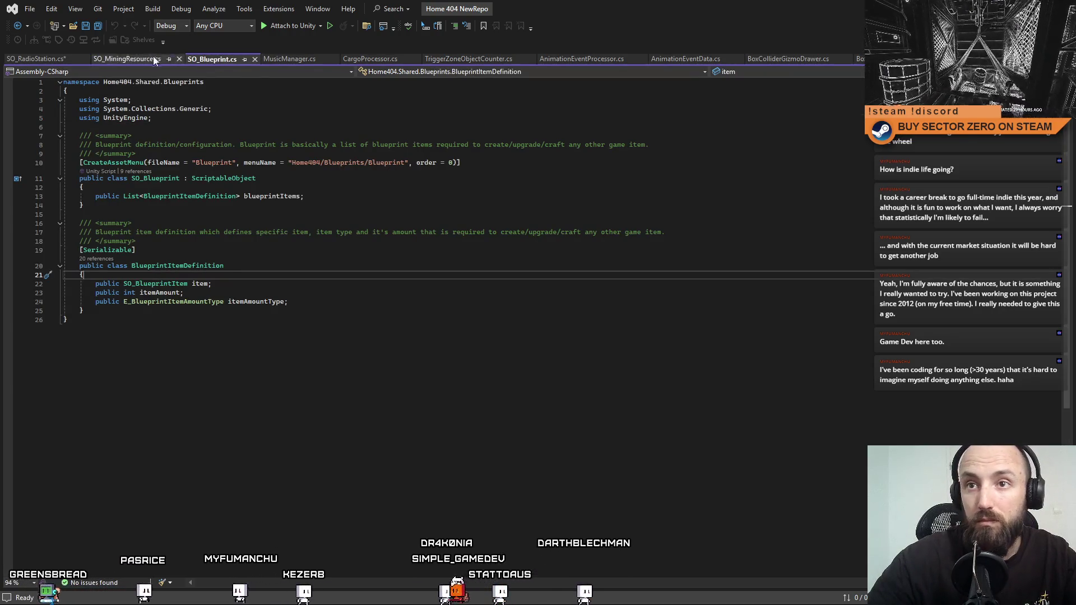
left_click(120, 56)
left_click(216, 58)
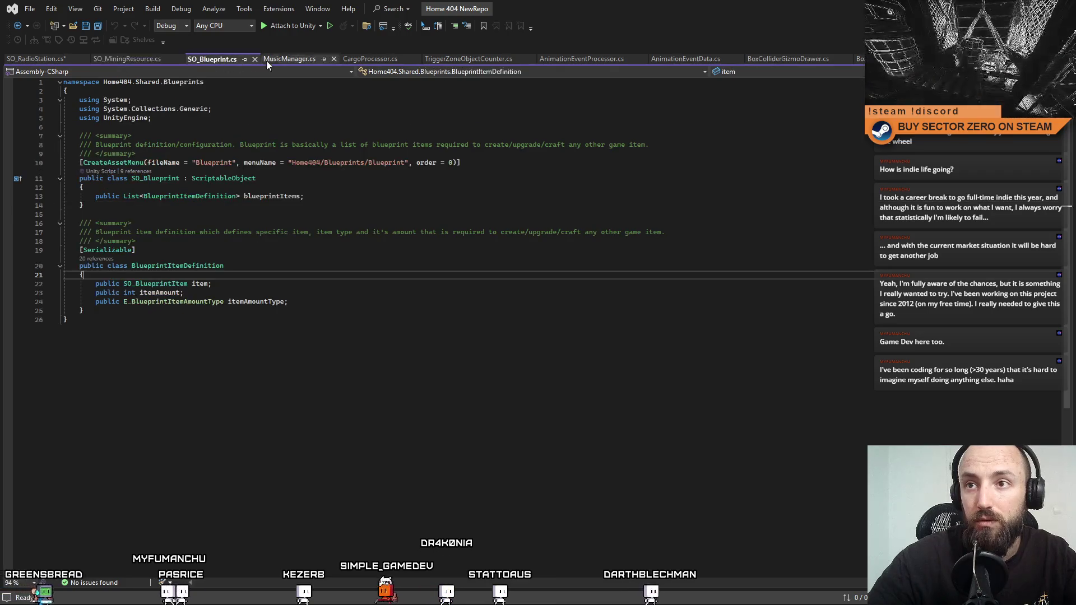
left_click(107, 59)
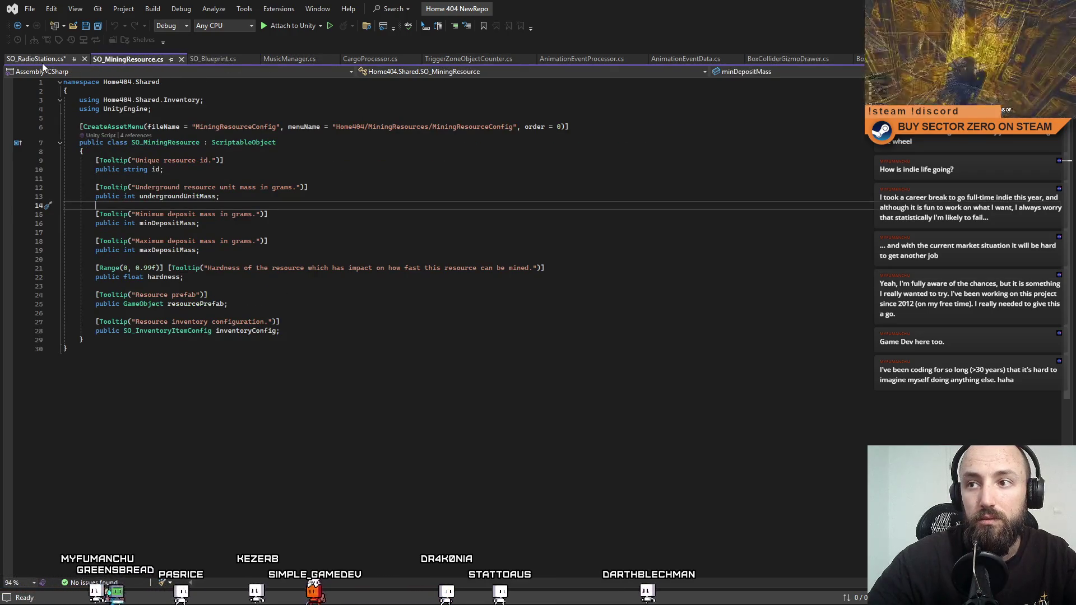
left_click(29, 58)
left_click(126, 59)
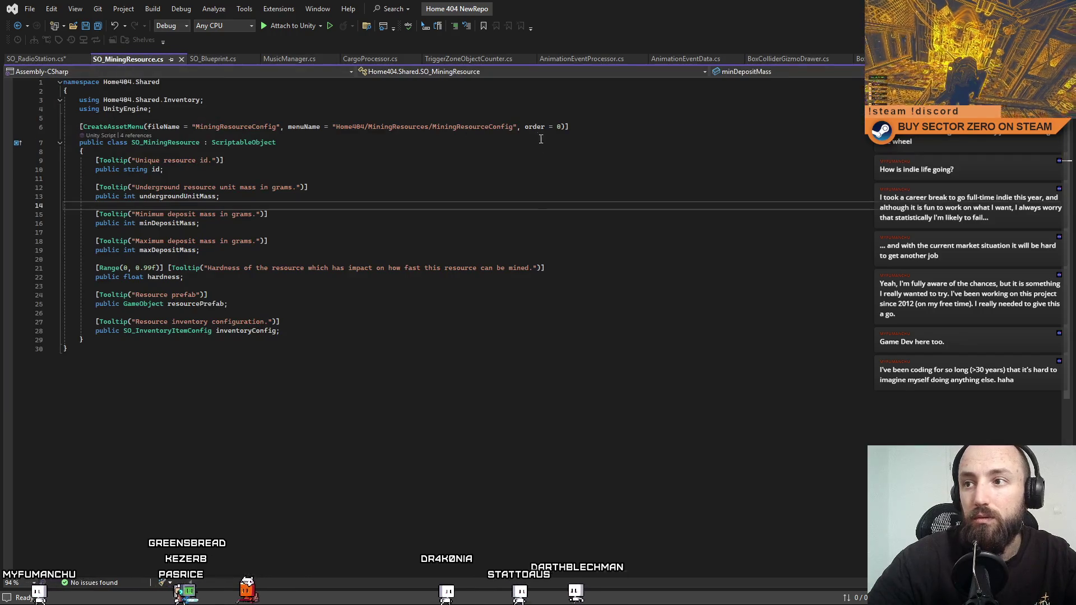
left_click(60, 62)
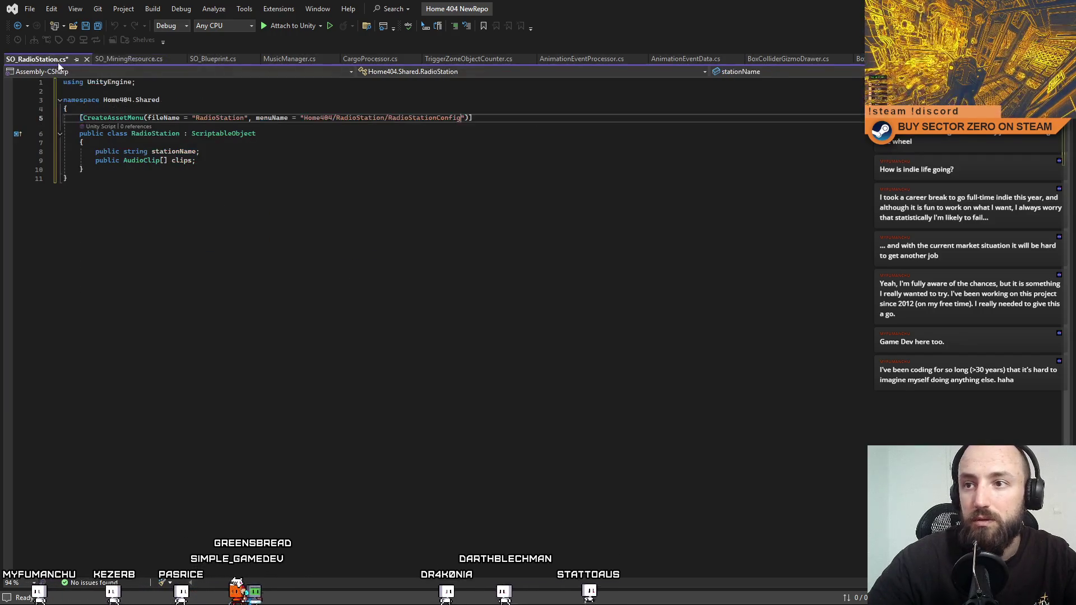
type(", order = 0")
left_click(505, 191)
key("ctrl+s")
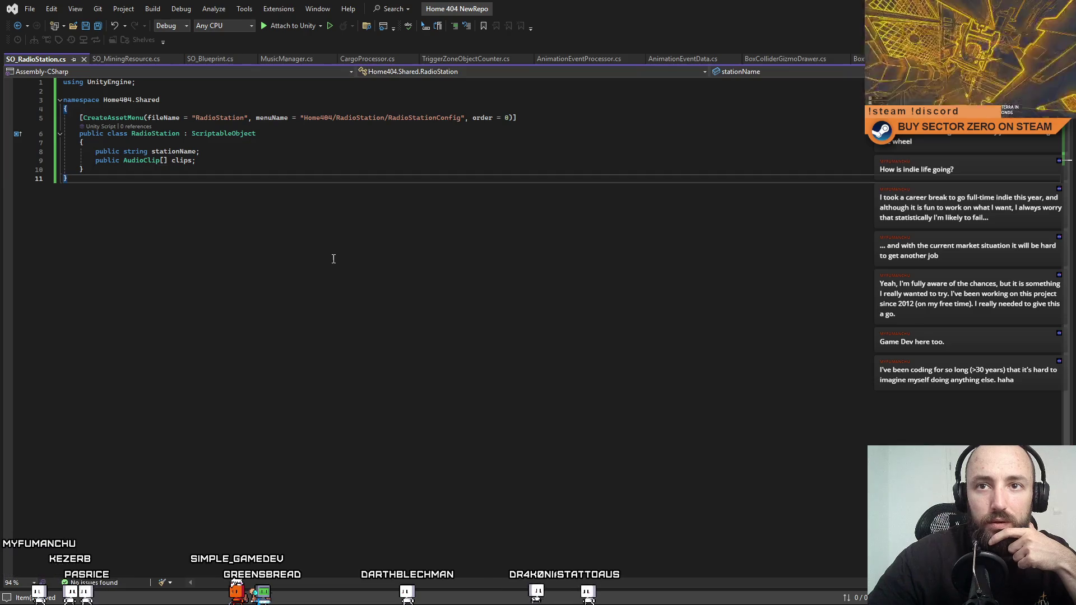
left_click(156, 61)
left_click(180, 59)
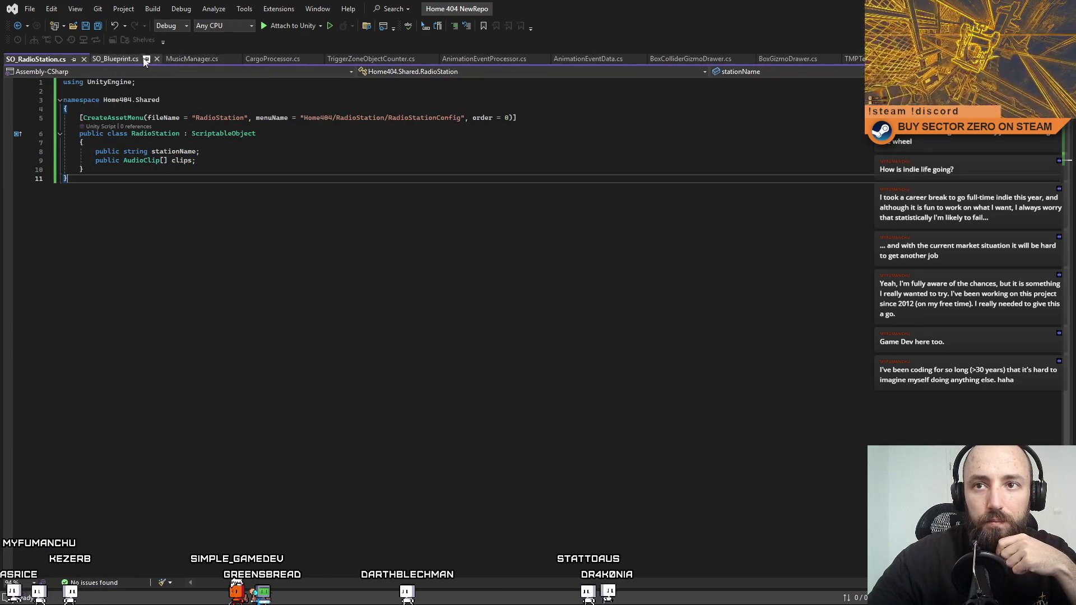
Open MusicManager.cs and replace its entire code with the pasted version.
left_click(158, 58)
left_click(122, 61)
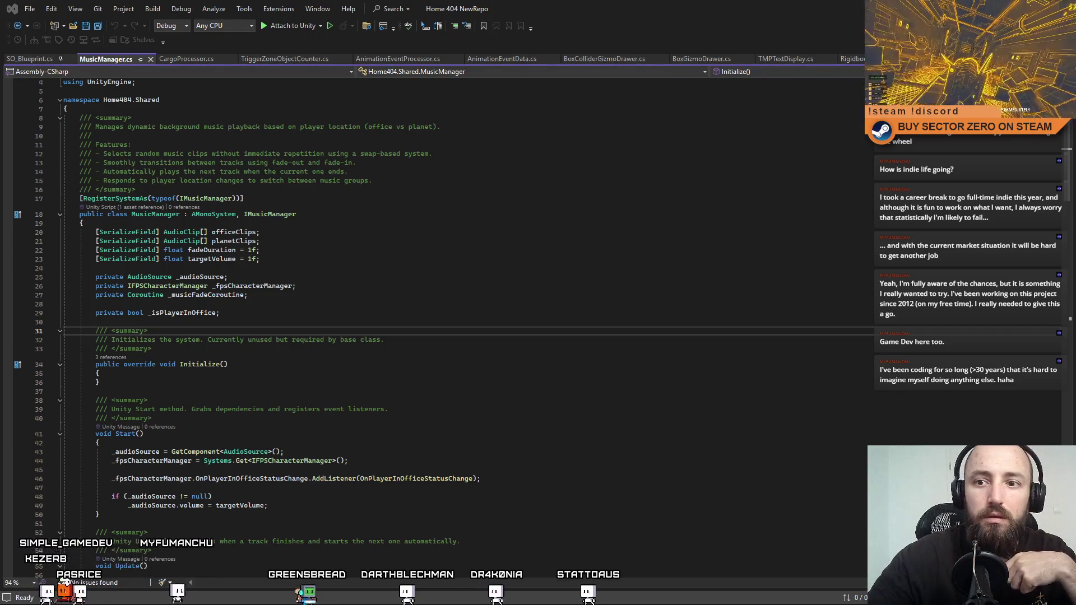
scroll(474, 253, "down", 8)
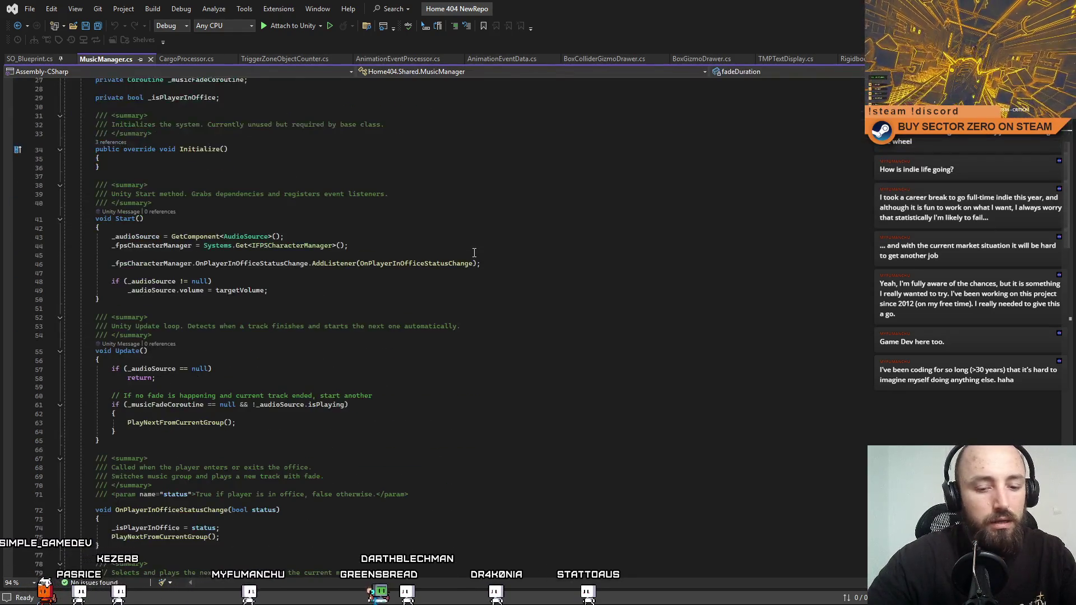
key("ctrl+a")
key("ctrl+v")
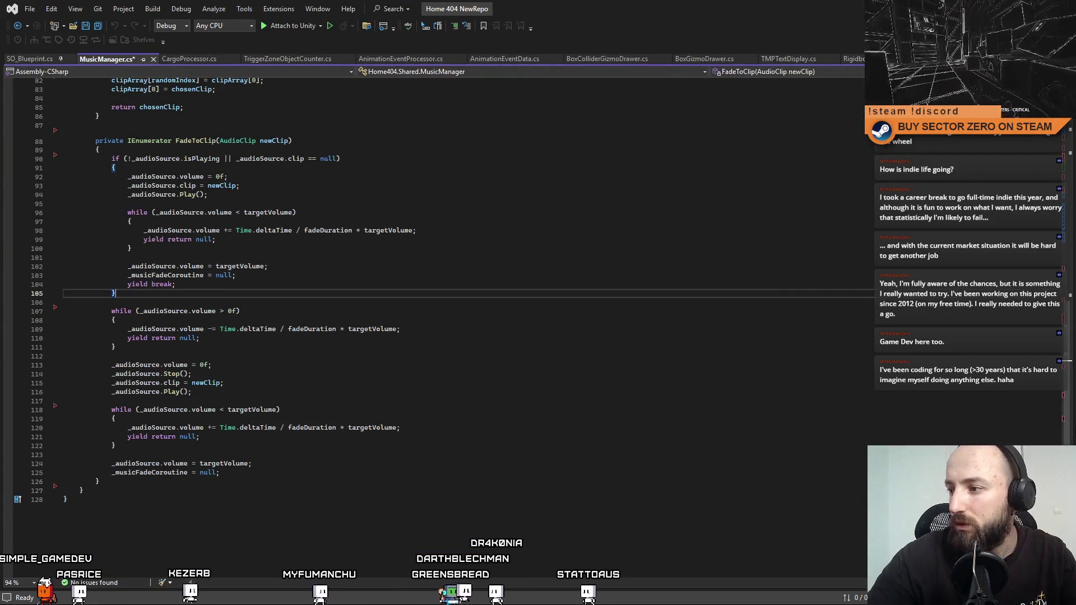
Review the _audioSource and _musicFadeCoroutine declarations and the SelectRadioStation method.
scroll(559, 208, "up", 20)
left_click(558, 208)
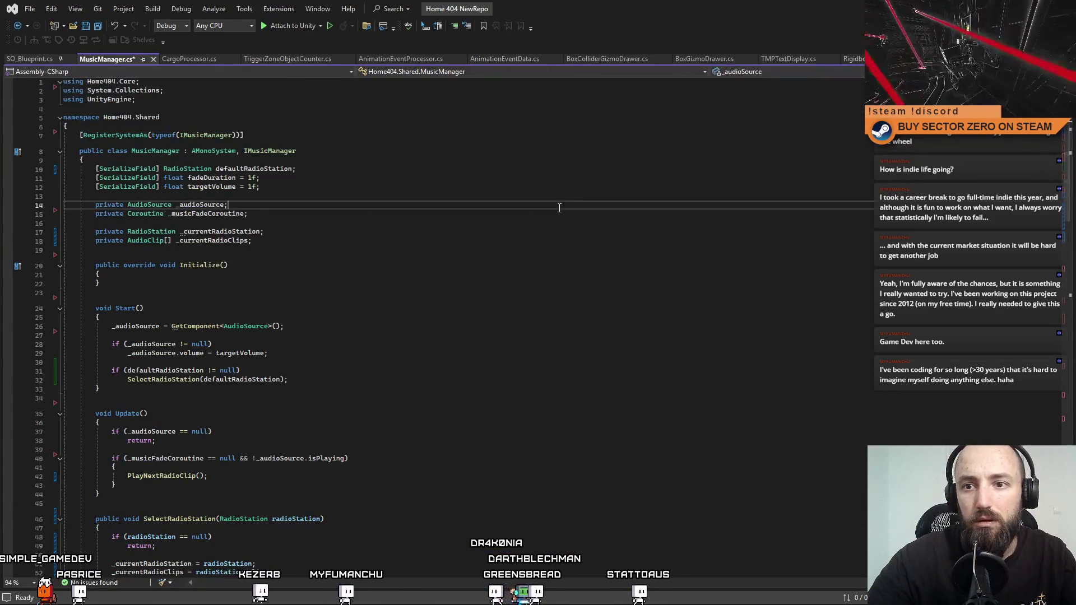
key("Down")
key("Down")
key("Down")
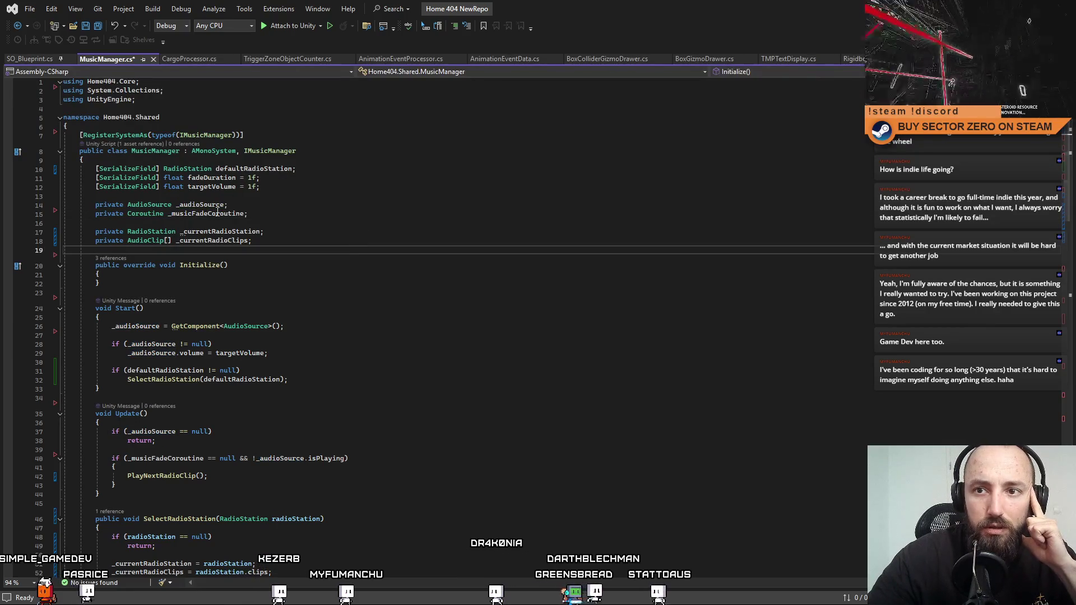
left_click_drag(96, 196, 268, 213)
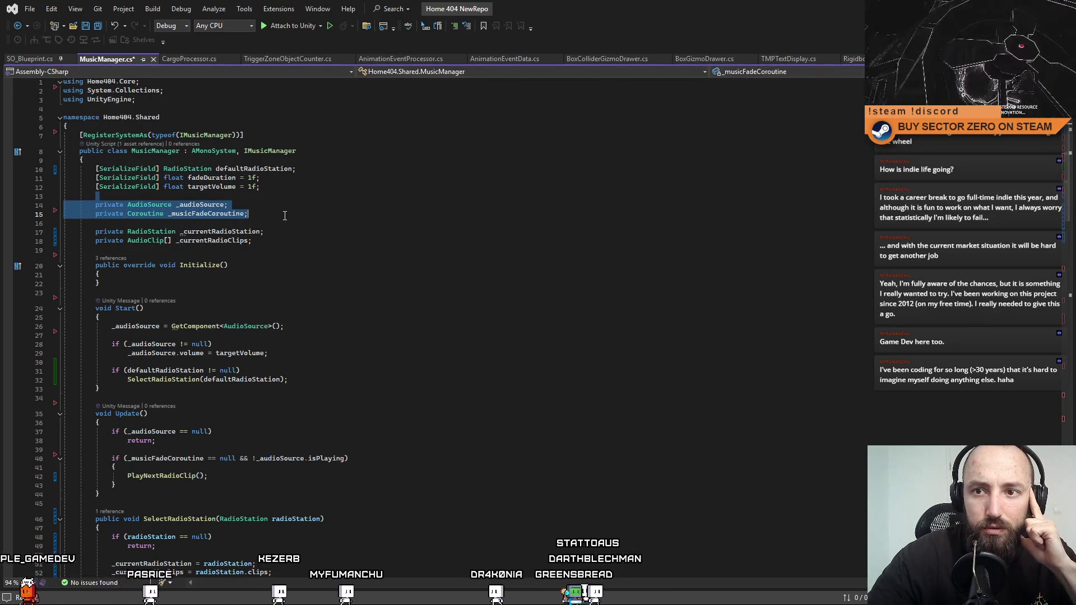
left_click(209, 216)
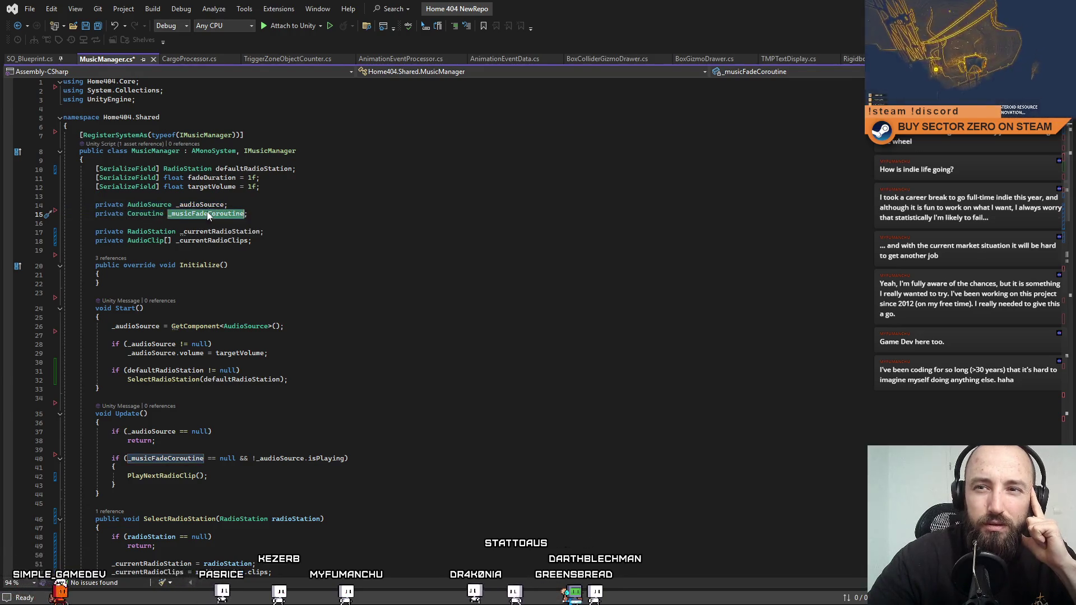
scroll(1053, 312, "down", 15)
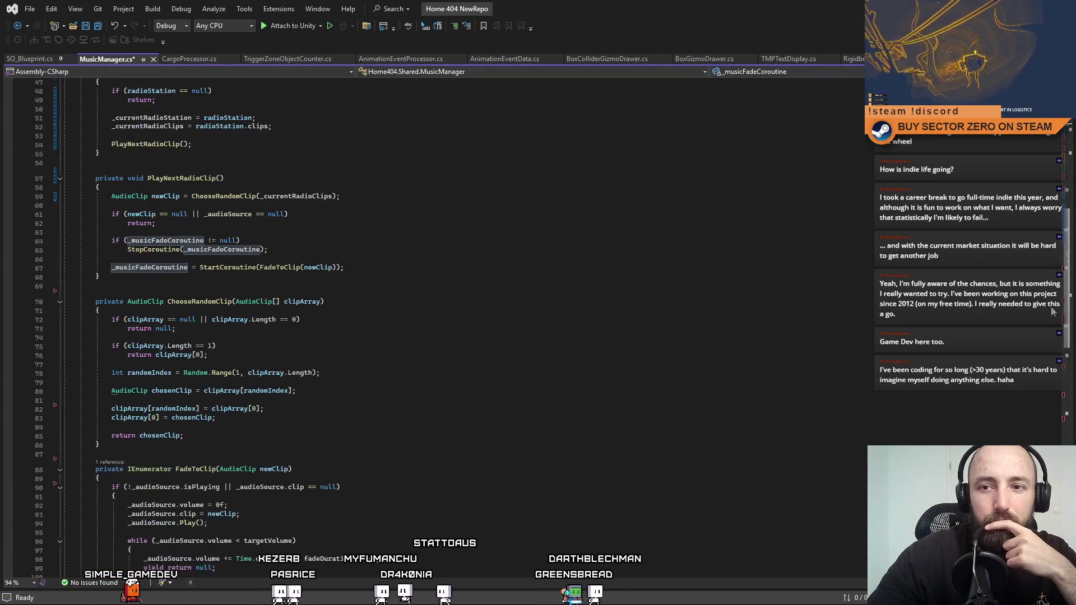
scroll(1052, 312, "down", 12)
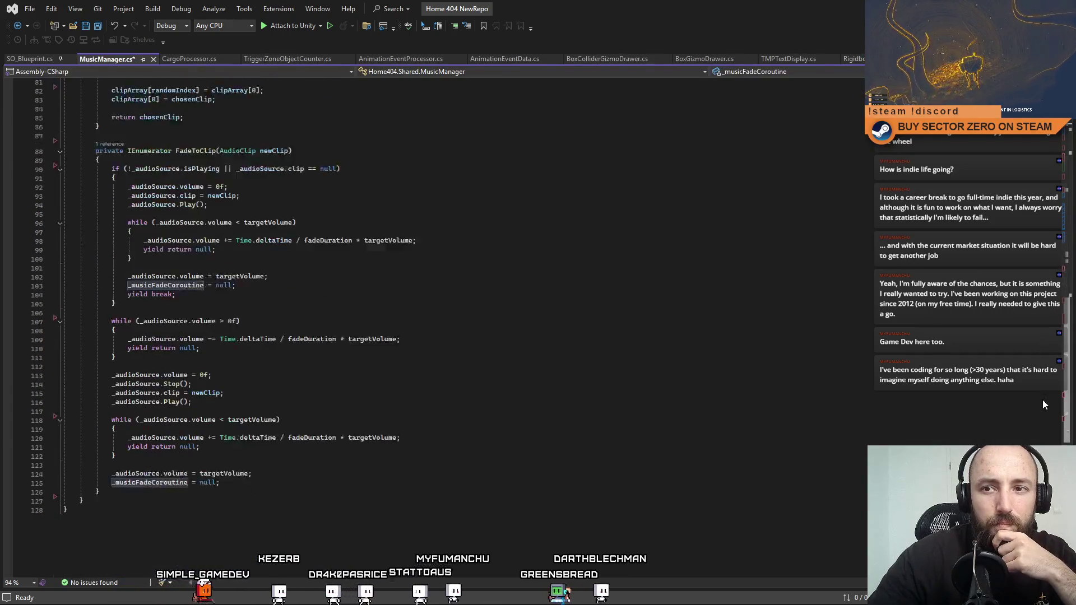
scroll(1042, 402, "up", 14)
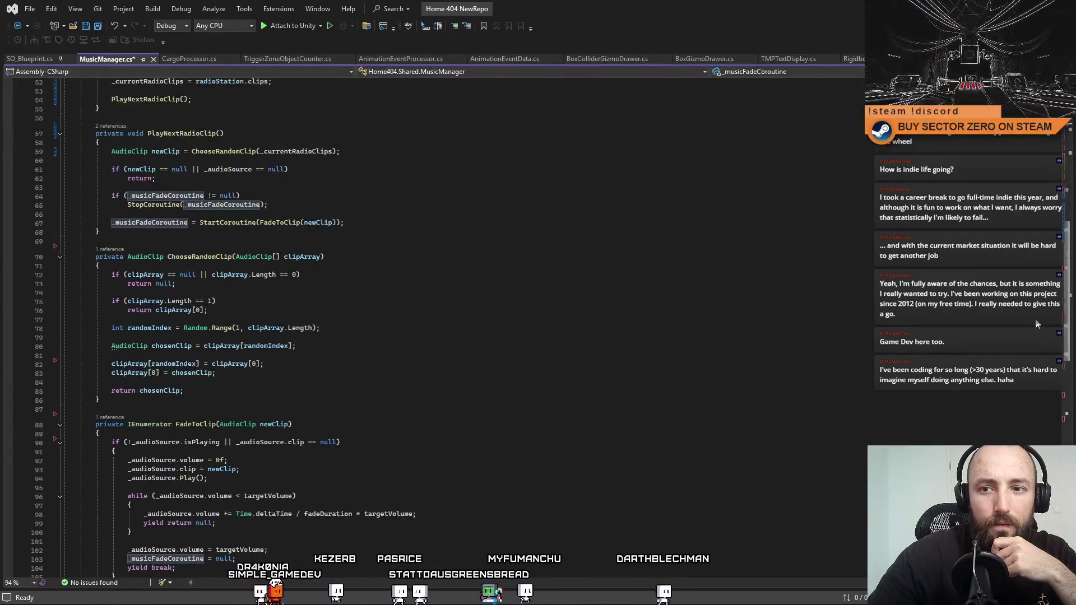
scroll(1028, 297, "up", 7)
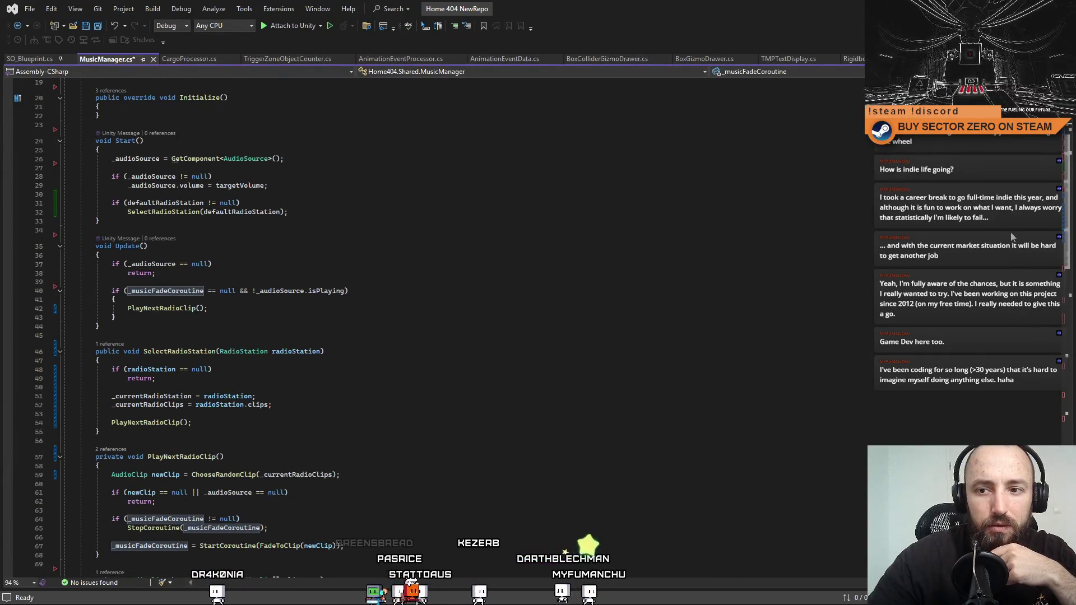
left_click(170, 351)
double_click(169, 352)
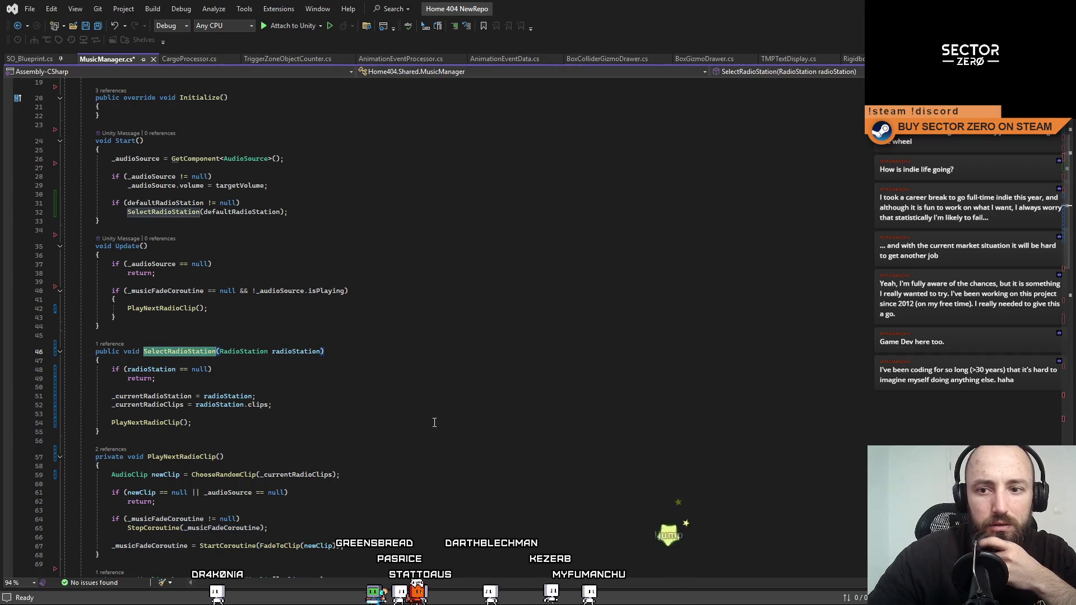
double_click(157, 406)
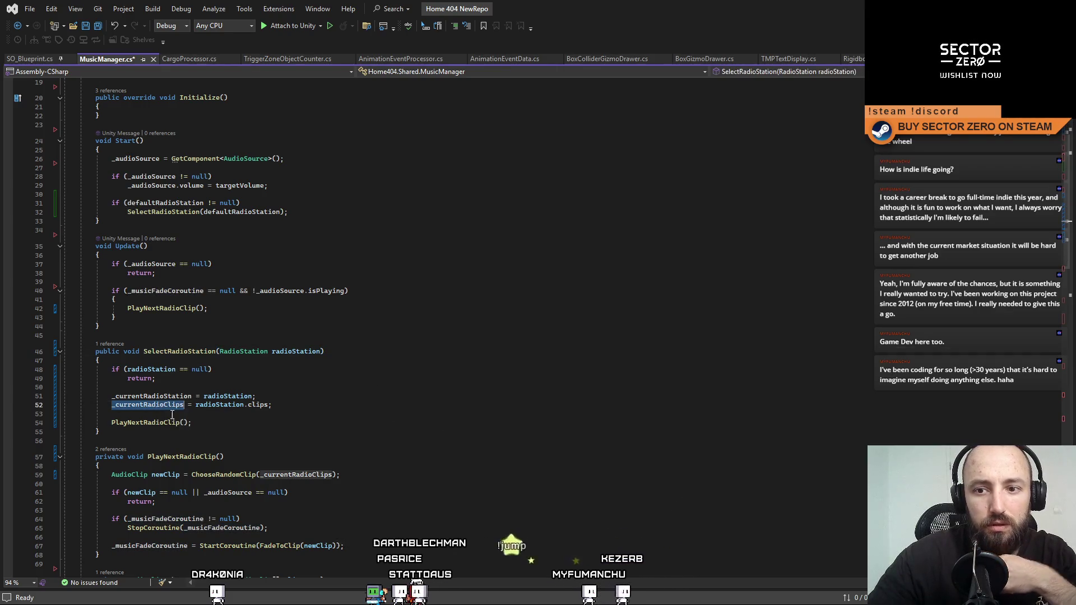
Review the remaining code, save MusicManager.cs from Start(), and return to Unity.
scroll(1056, 162, "up", 6)
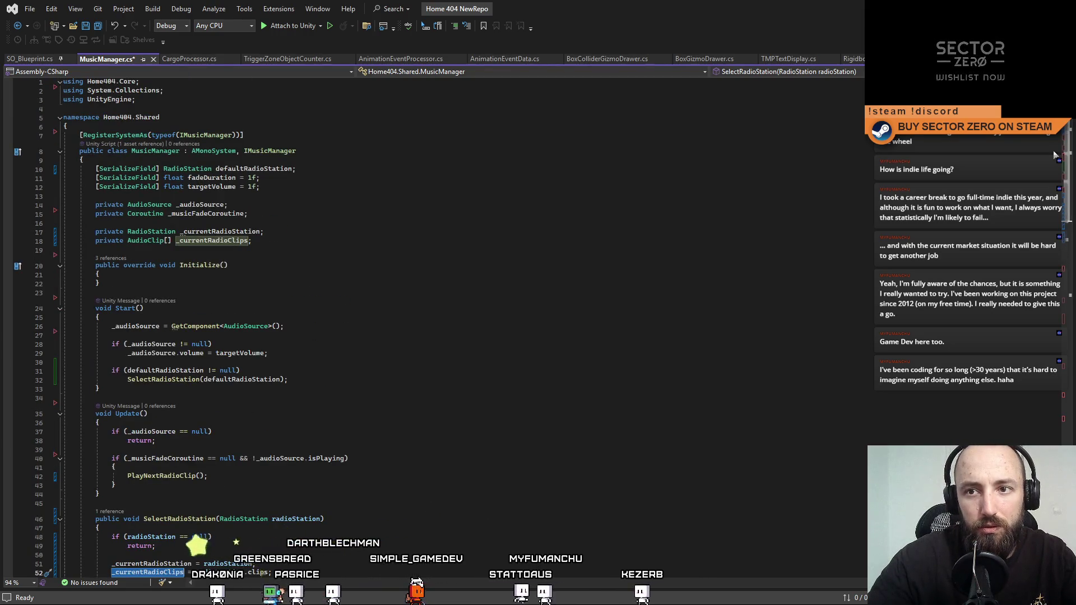
scroll(1034, 275, "down", 10)
scroll(1034, 271, "up", 10)
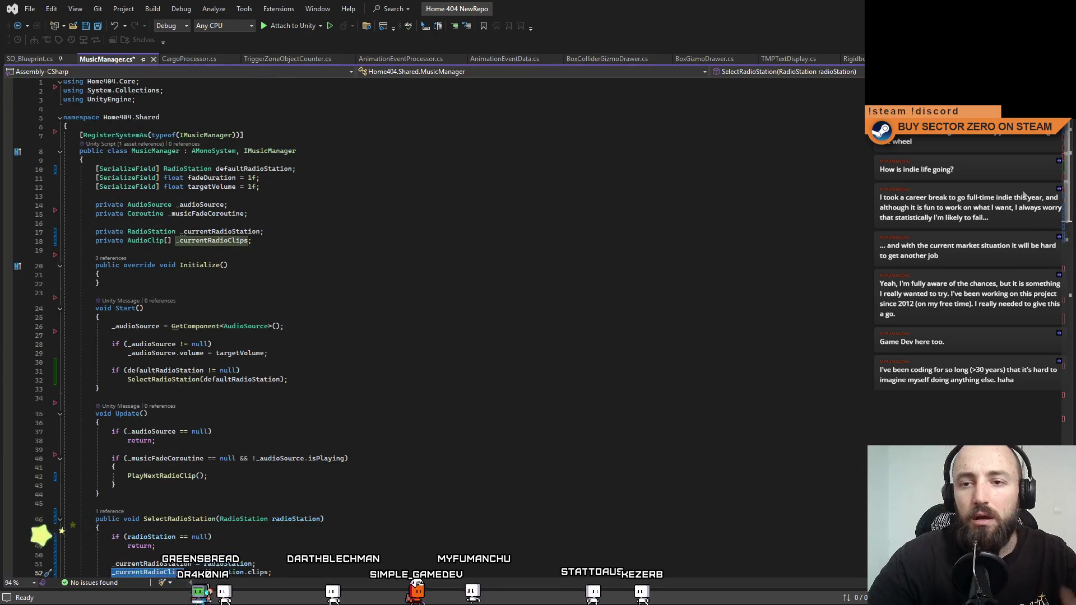
scroll(1026, 268, "down", 10)
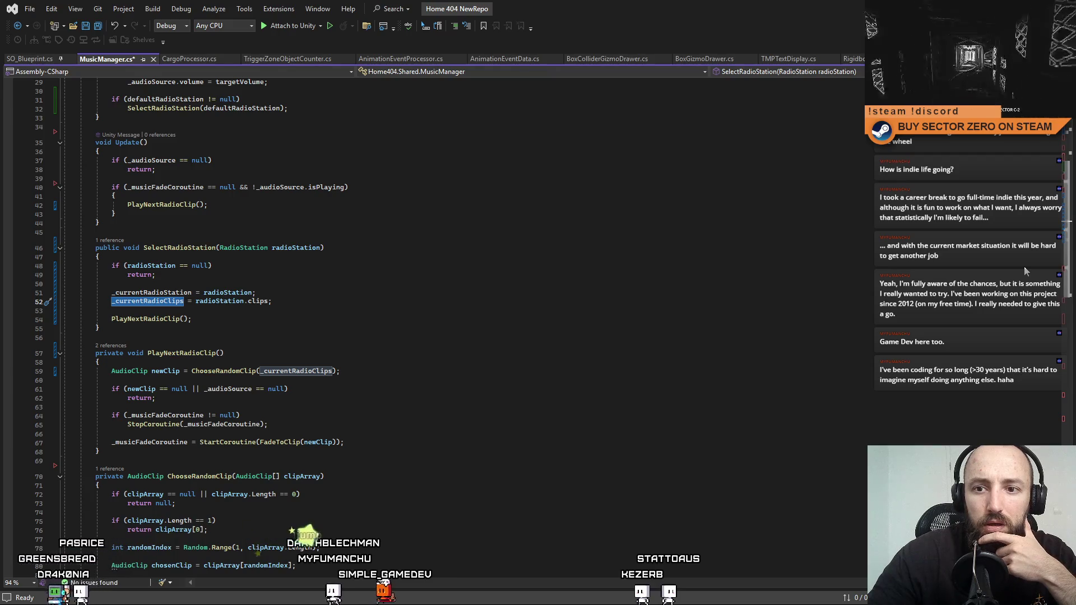
scroll(1024, 267, "up", 9)
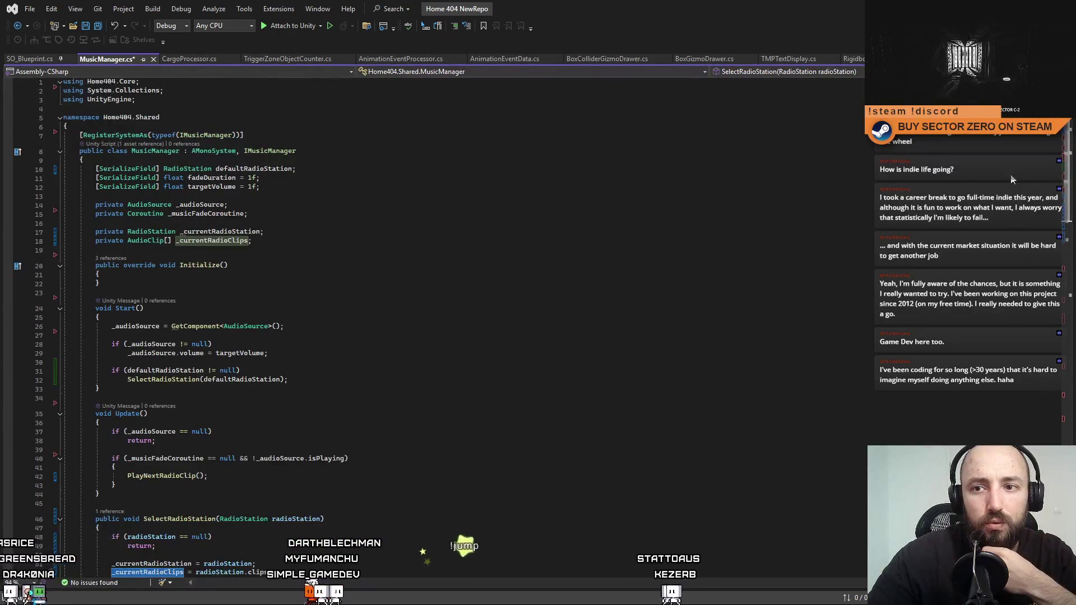
scroll(1009, 218, "down", 3)
scroll(1008, 219, "down", 10)
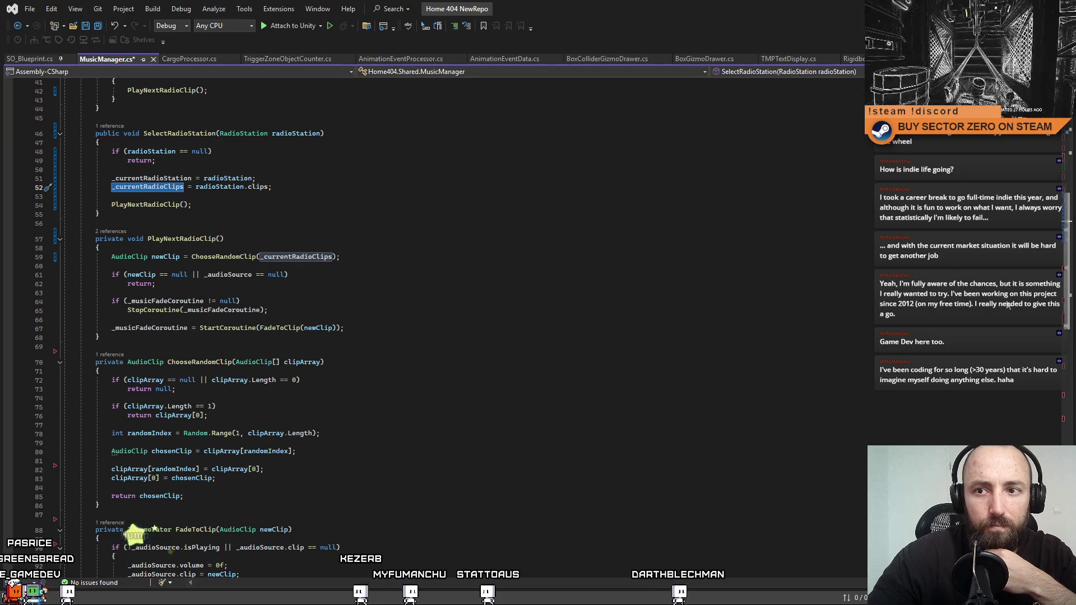
scroll(1004, 314, "up", 2)
scroll(997, 335, "down", 11)
scroll(986, 392, "up", 17)
scroll(1009, 347, "down", 5)
scroll(1041, 257, "up", 3)
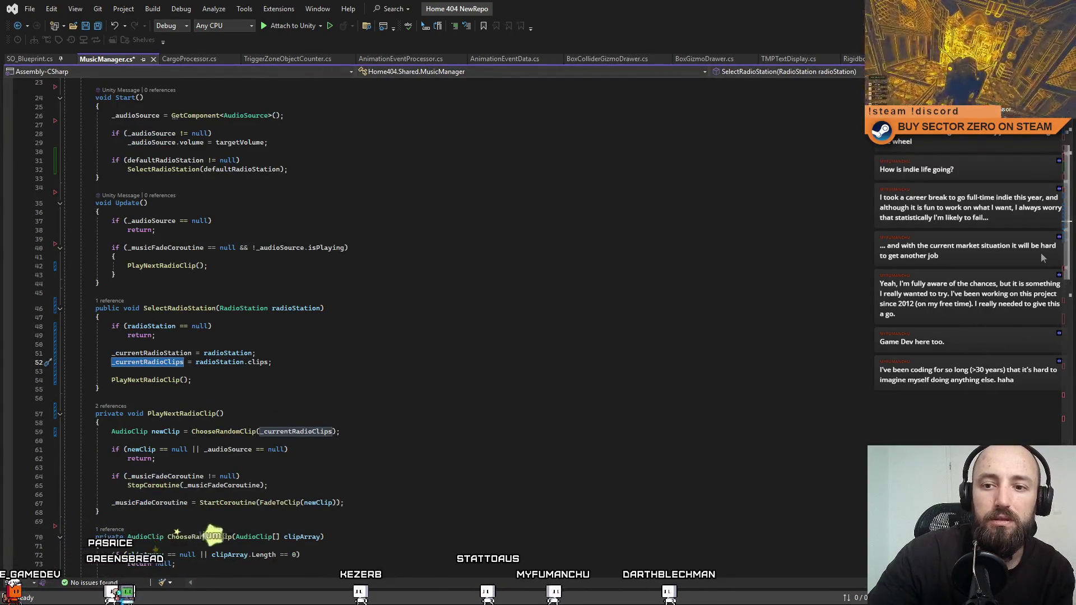
scroll(1037, 235, "up", 7)
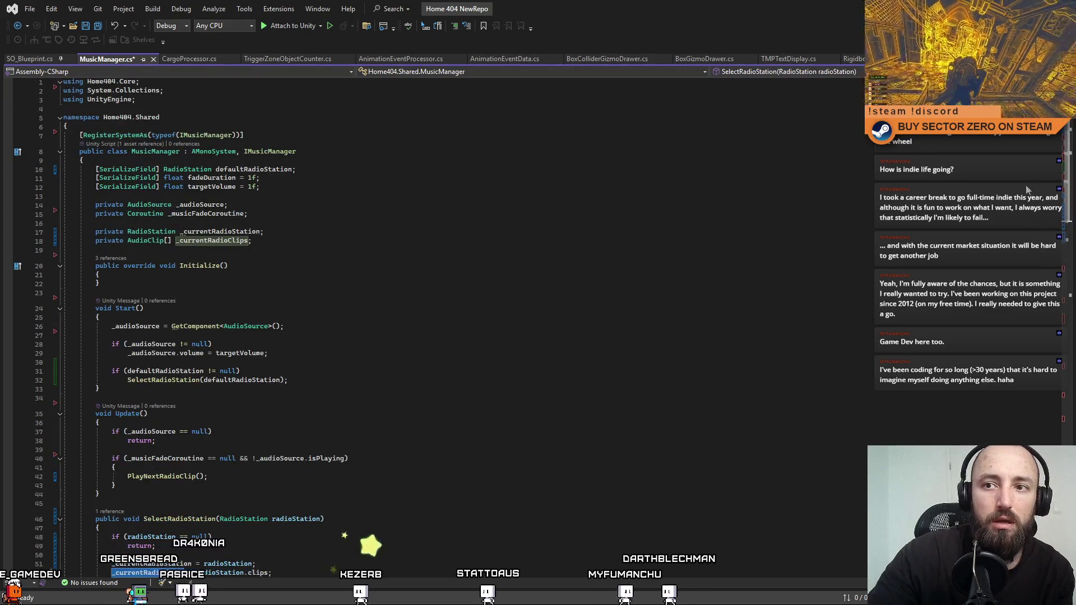
left_click(560, 261)
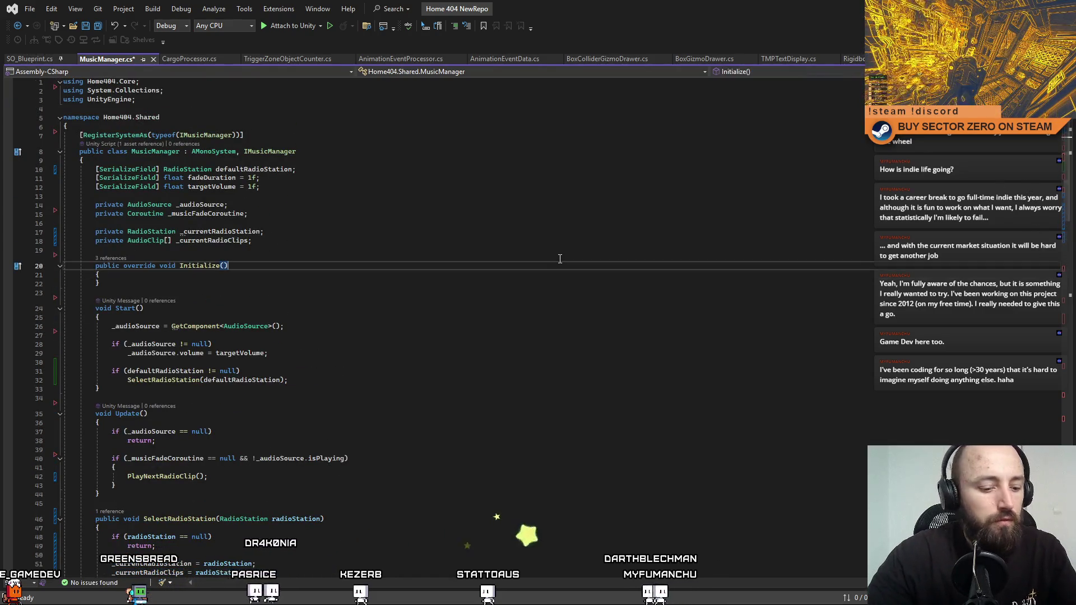
left_click(562, 326)
key("ctrl+s")
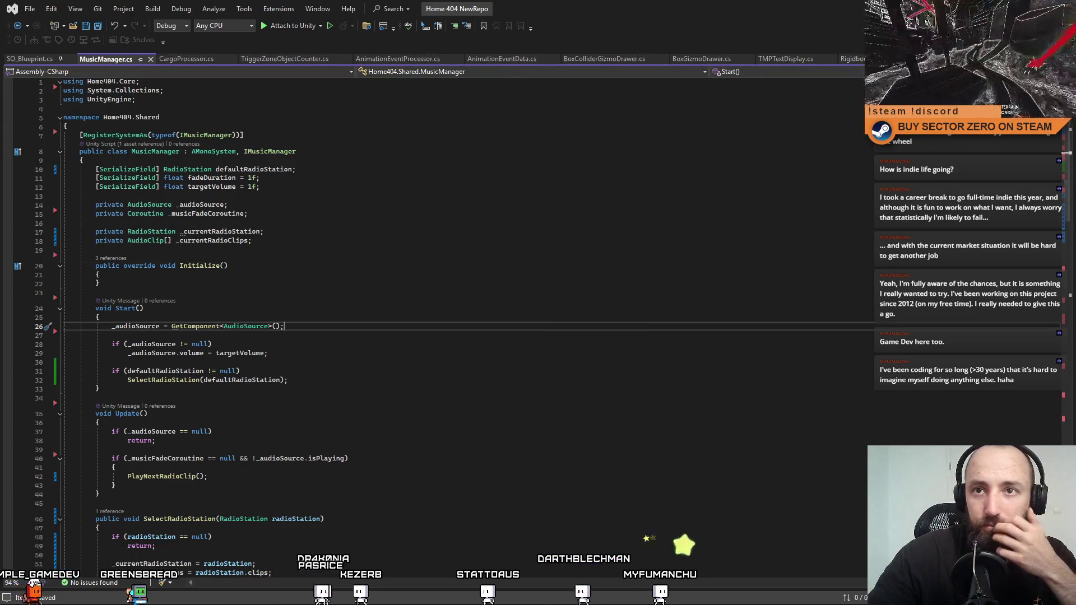
key("alt+Tab")
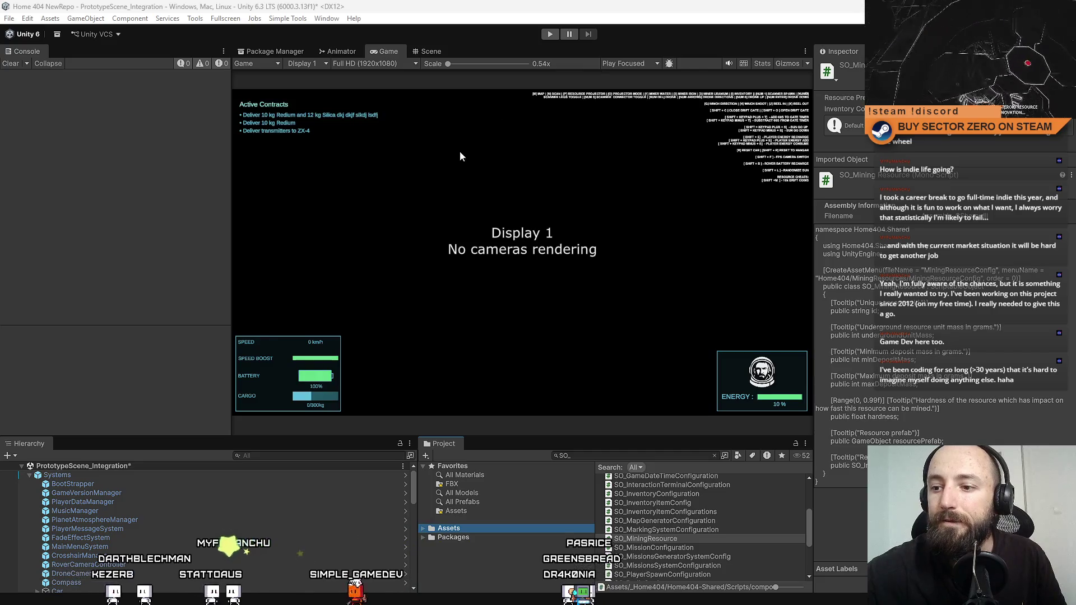
Clear the 'SO_' search so the Project panel lists the Assets folder.
left_click(490, 530)
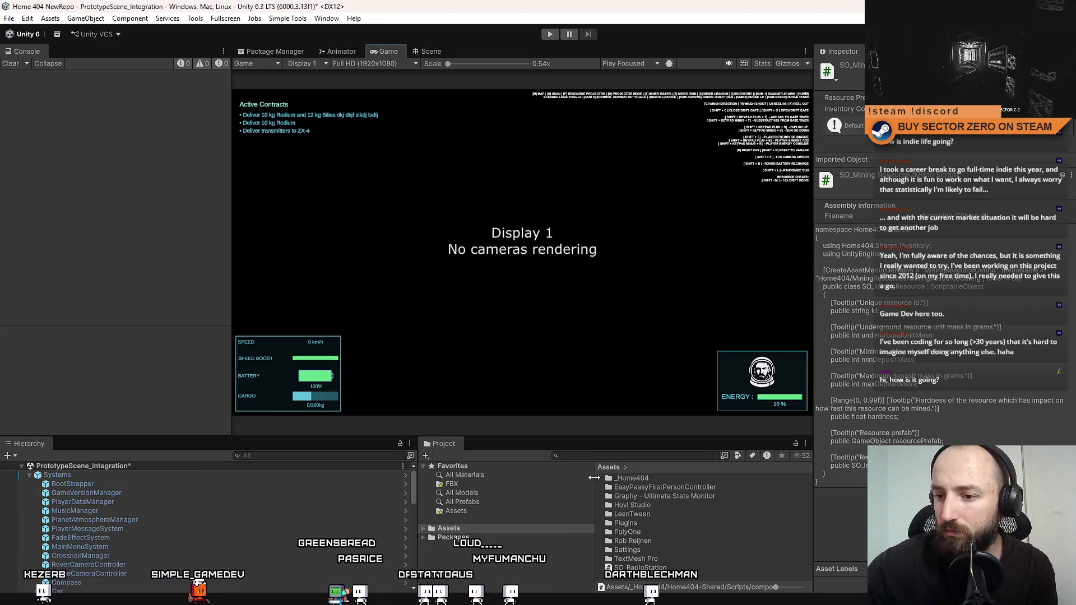
Select MusicManager to view its empty Default Radio Station slot, then open the Assets context menu.
left_click(137, 511)
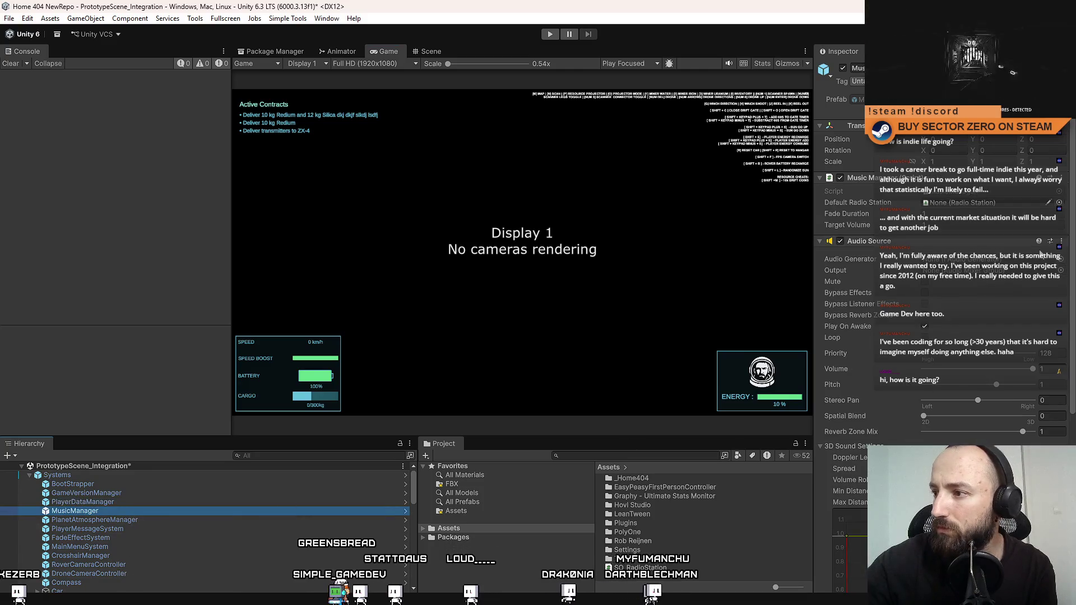
left_click(1072, 253)
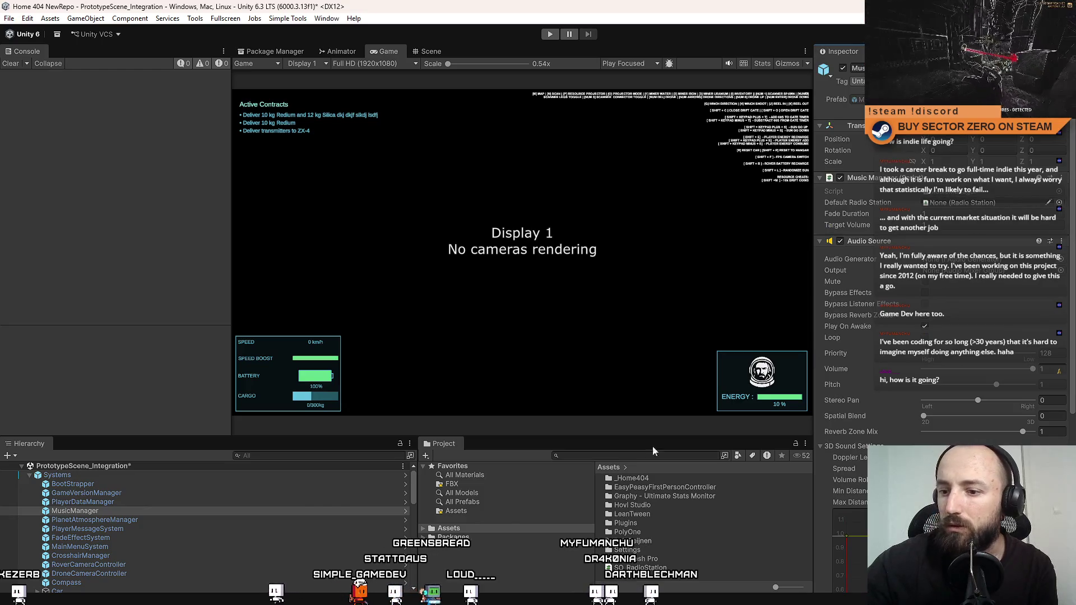
right_click(648, 583)
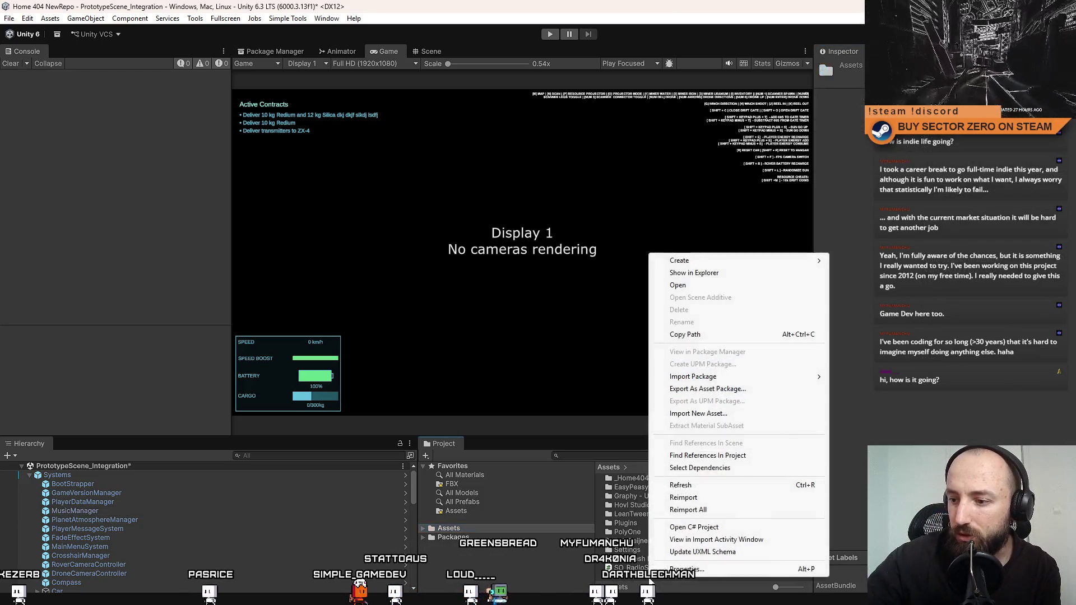
Create a RadioStation asset via Create > Home404 > RadioStation, then search 'mining resource'.
mouse_move(716, 262)
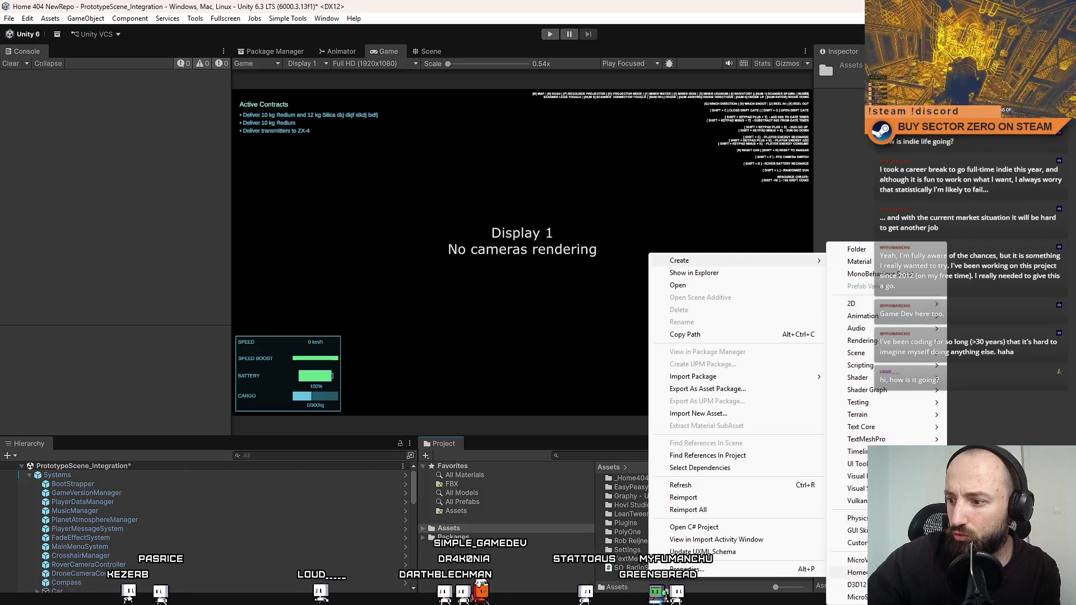
mouse_move(856, 572)
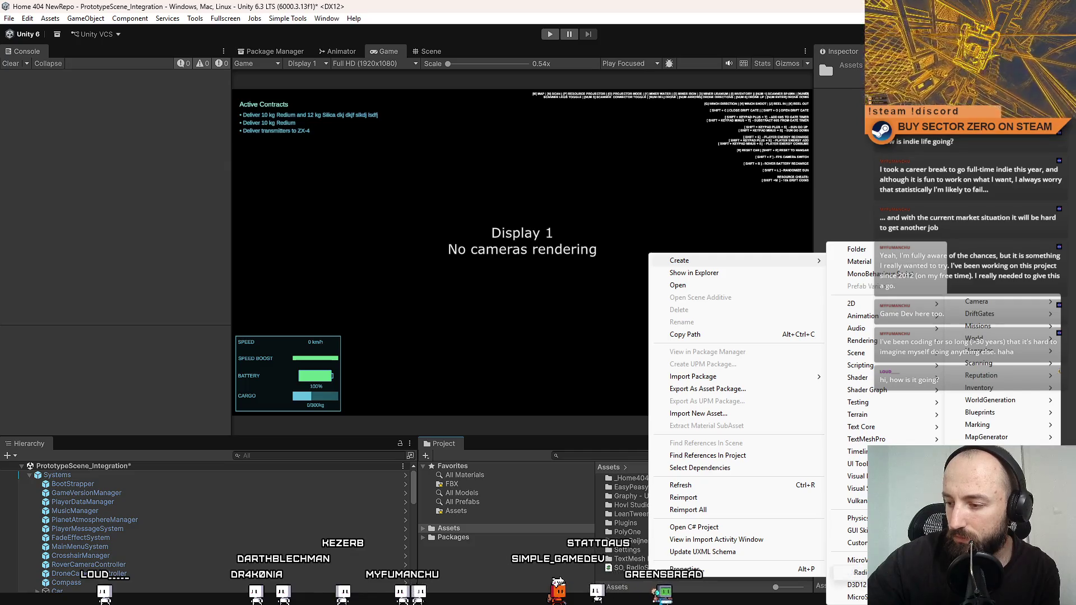
left_click(858, 572)
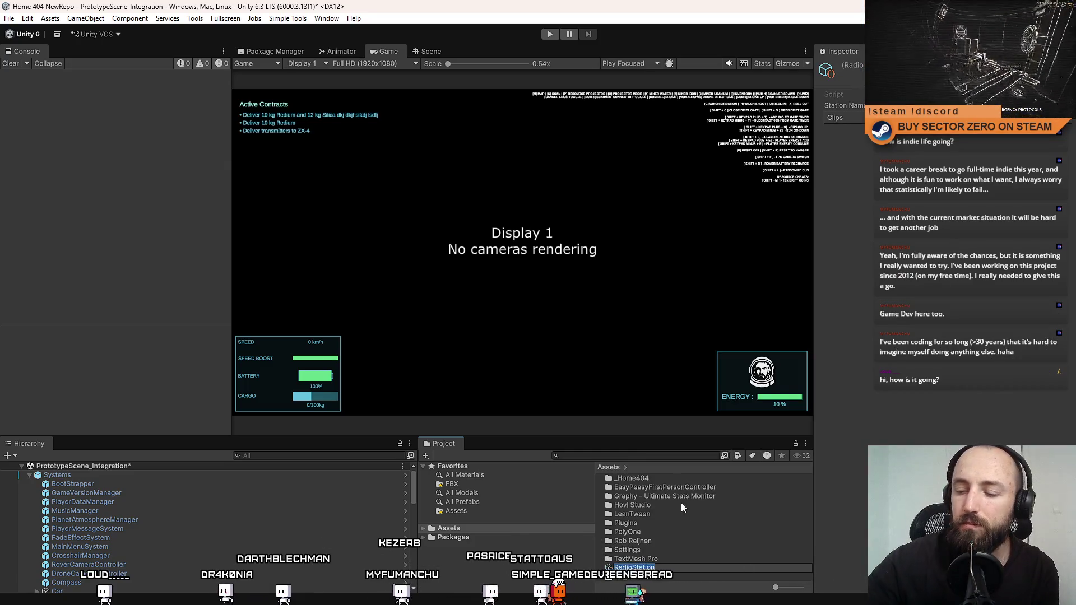
left_click(660, 566)
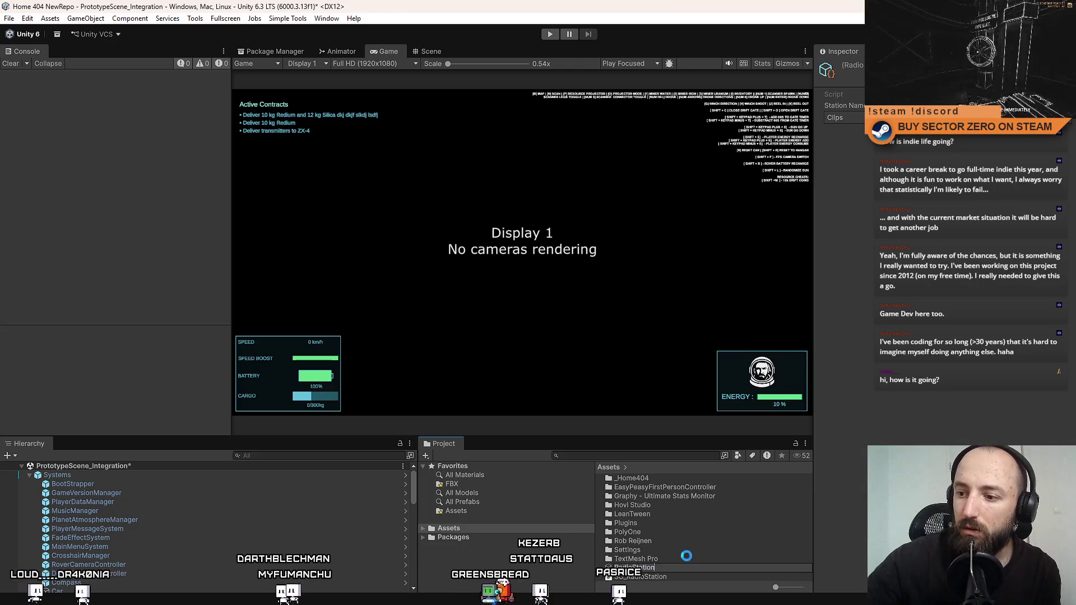
key("Return")
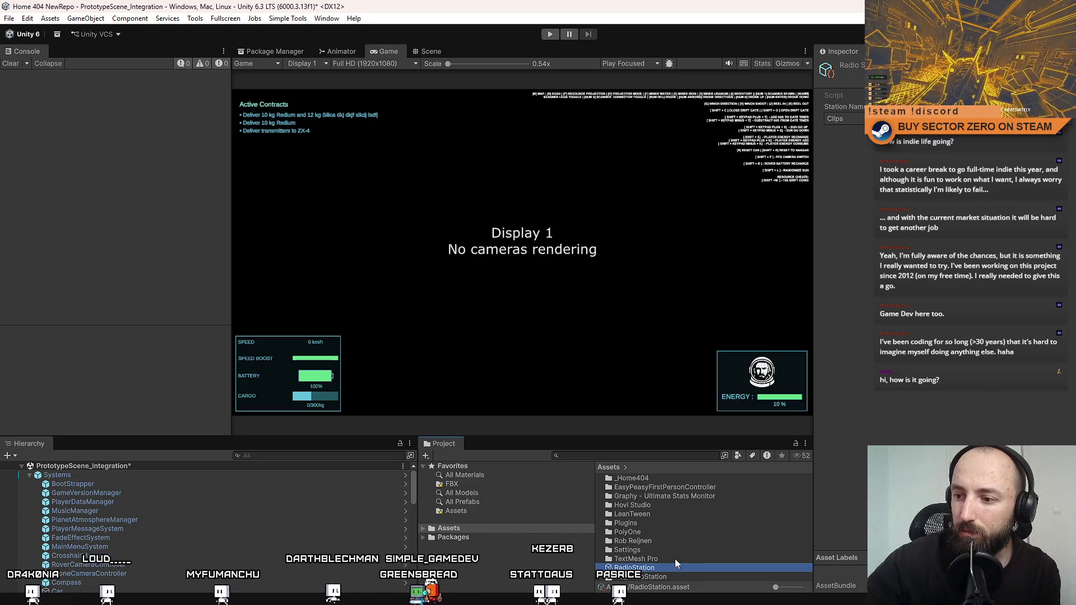
left_click(617, 456)
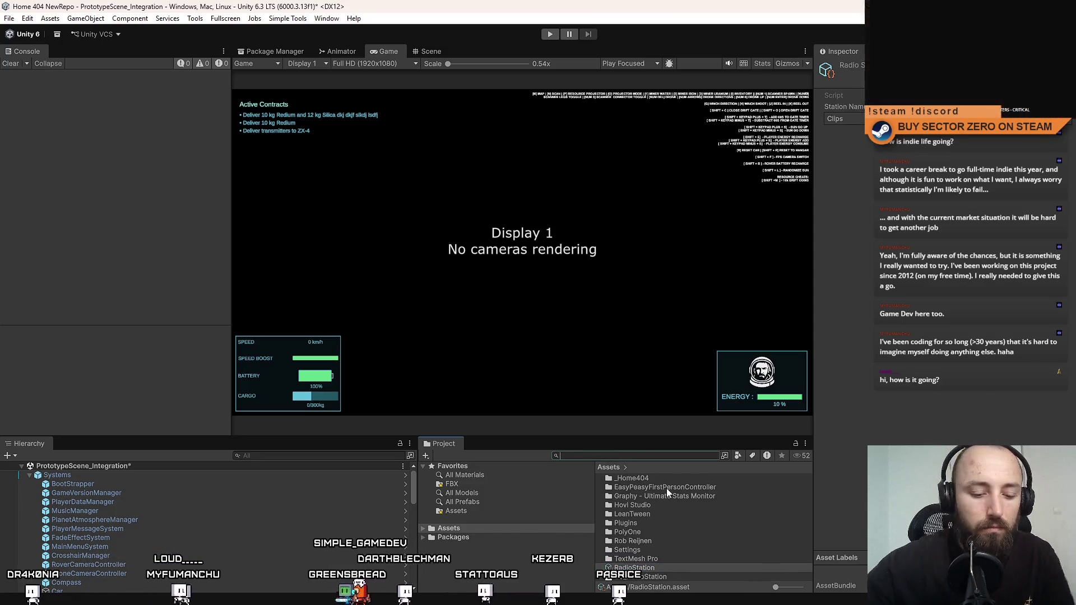
type("mining resource")
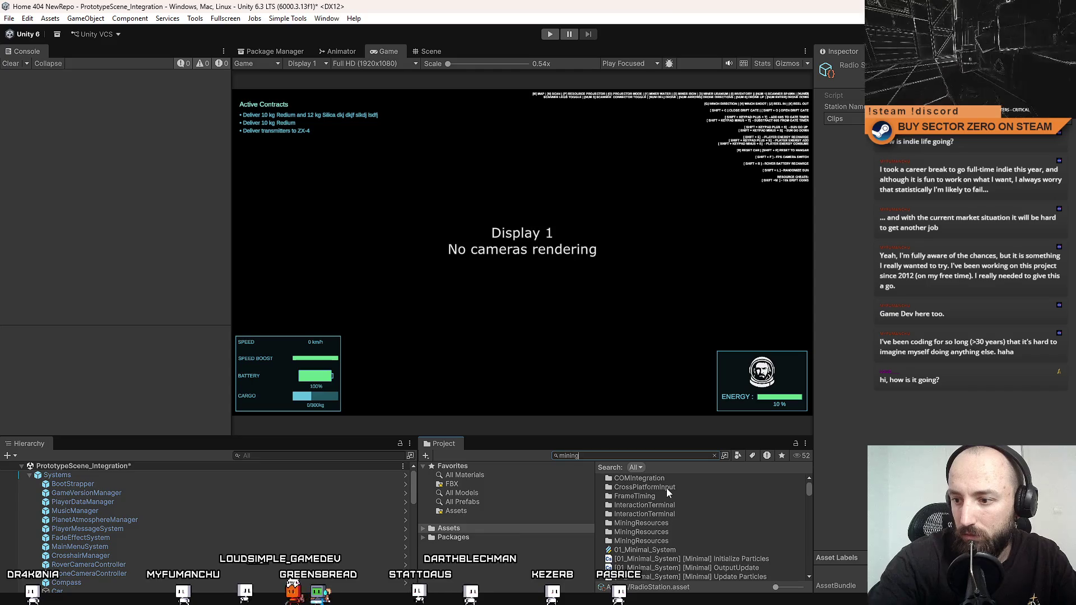
Open the MiningResources folder from the search results.
key("BackSpace")
key("BackSpace")
key("BackSpace")
key("BackSpace")
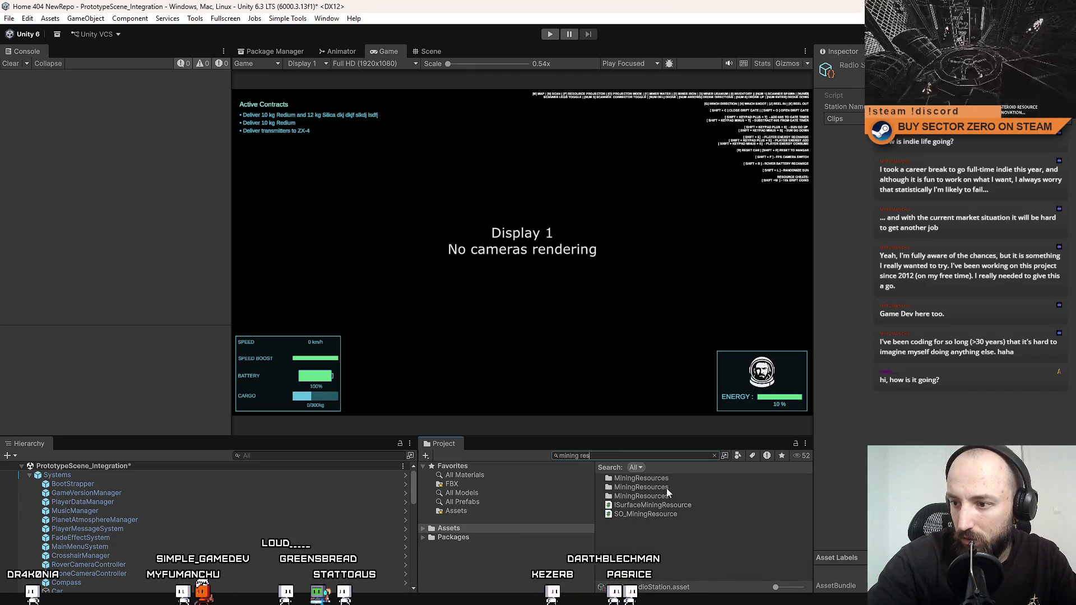
left_click(667, 488)
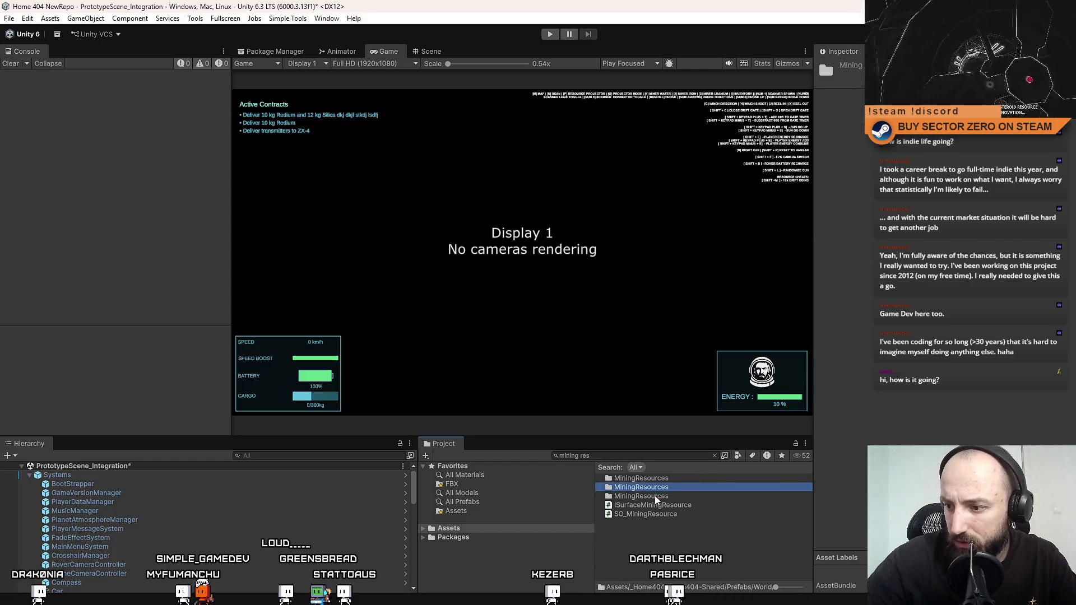
left_click(677, 480)
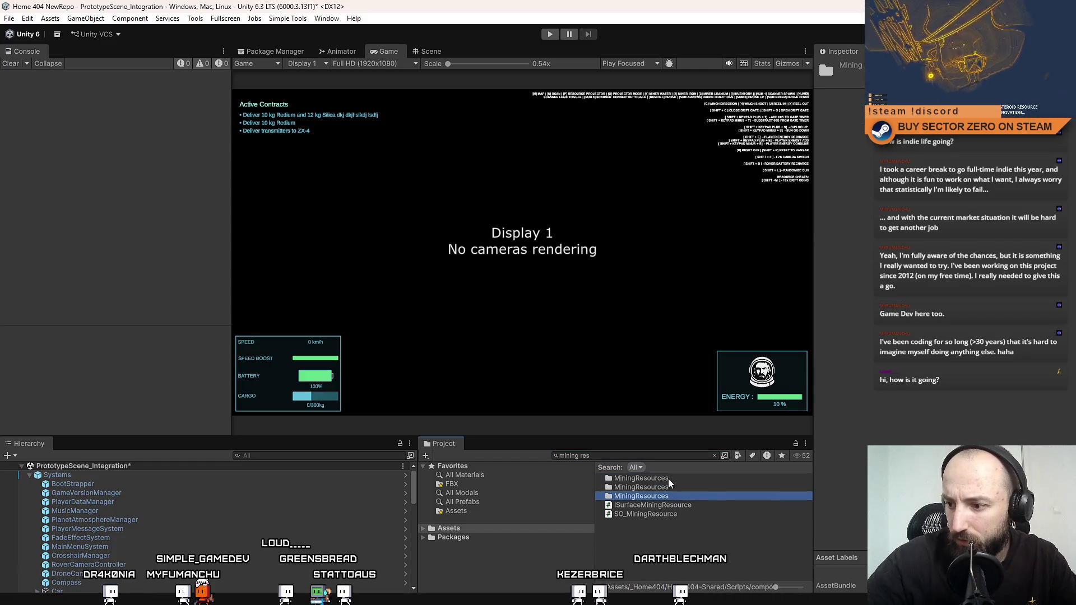
double_click(669, 480)
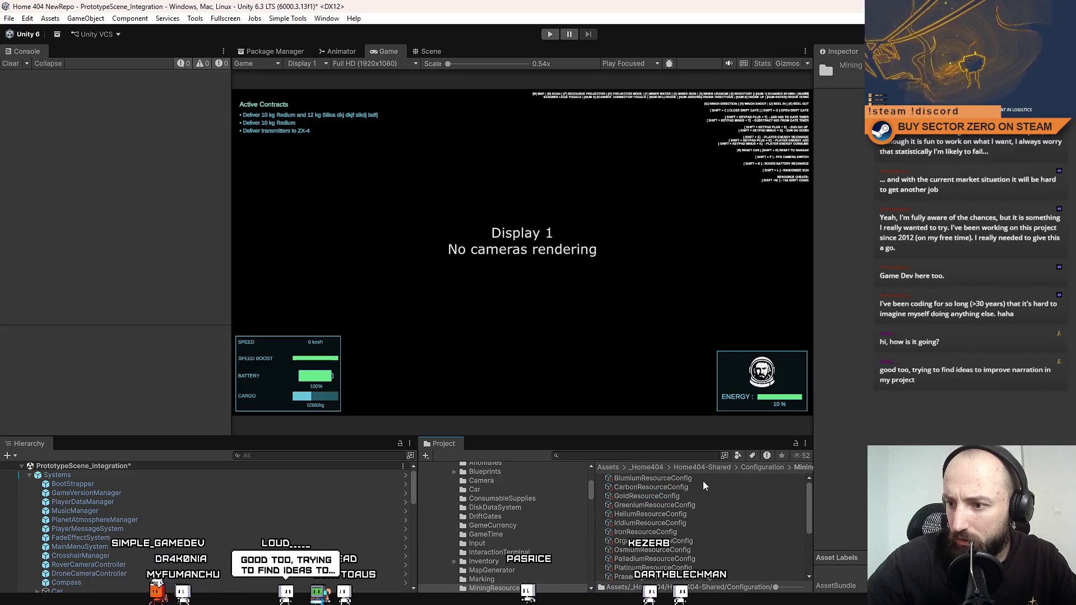
left_click_drag(808, 491, 808, 530)
scroll(808, 527, "up", 1)
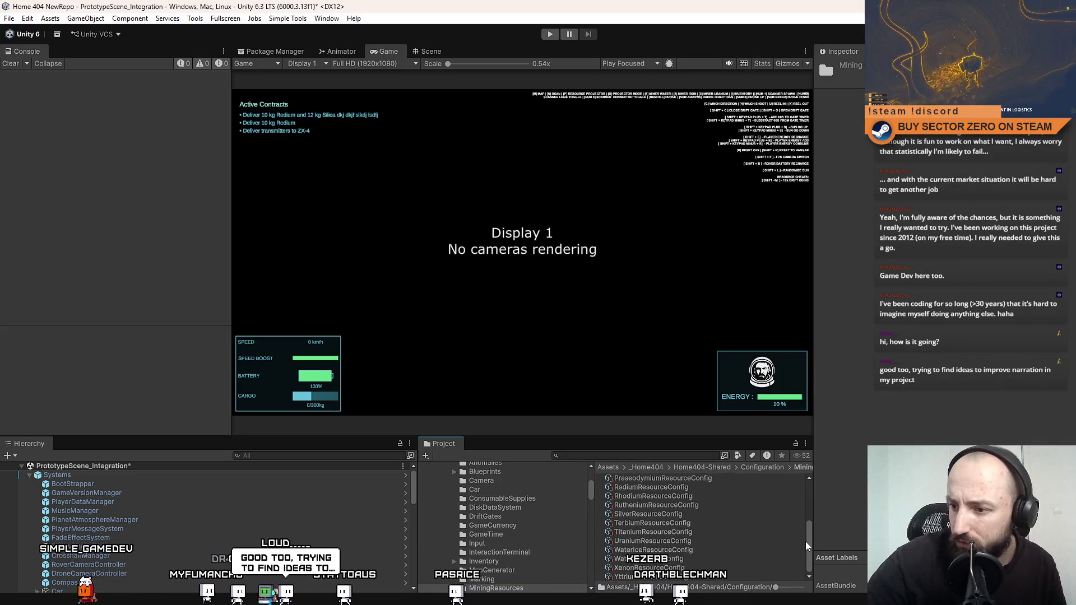
scroll(803, 518, "up", 4)
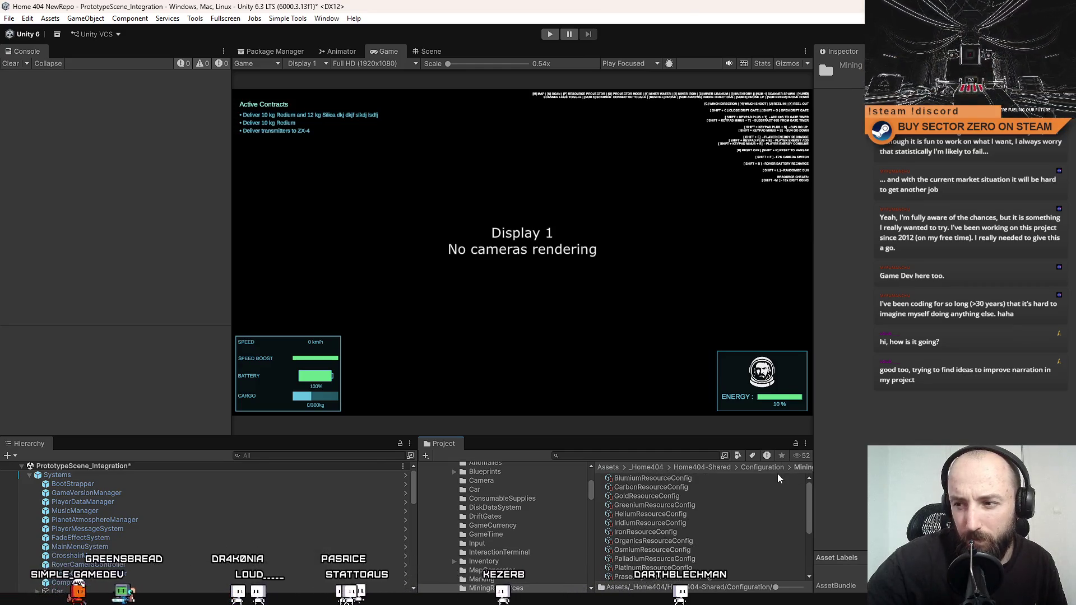
Browse the Configuration folders, then open DriftGates and inspect DriftGatesConfiguration.
left_click(694, 468)
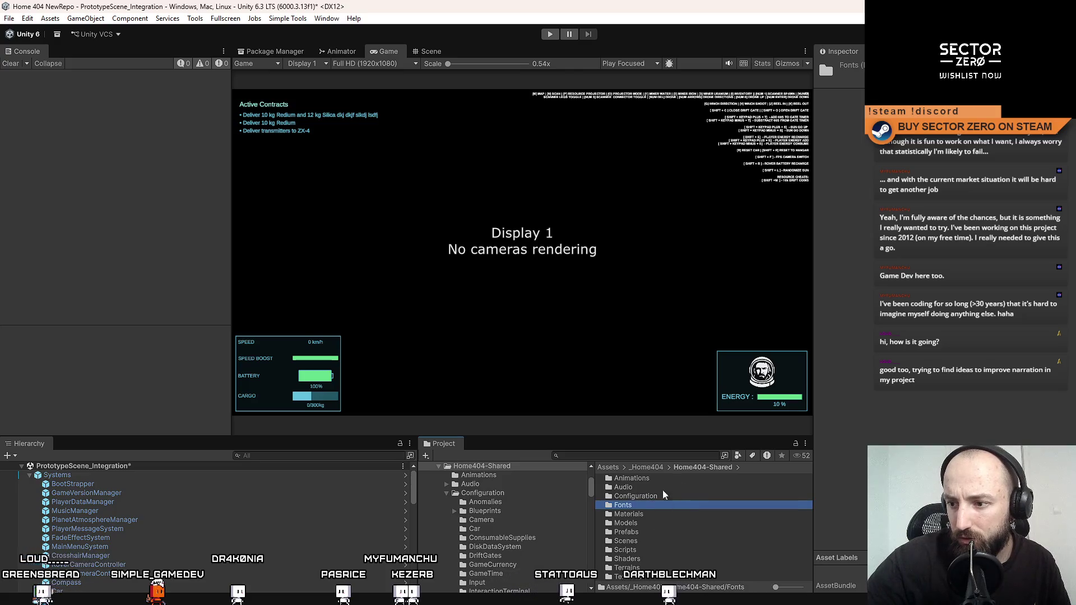
double_click(650, 498)
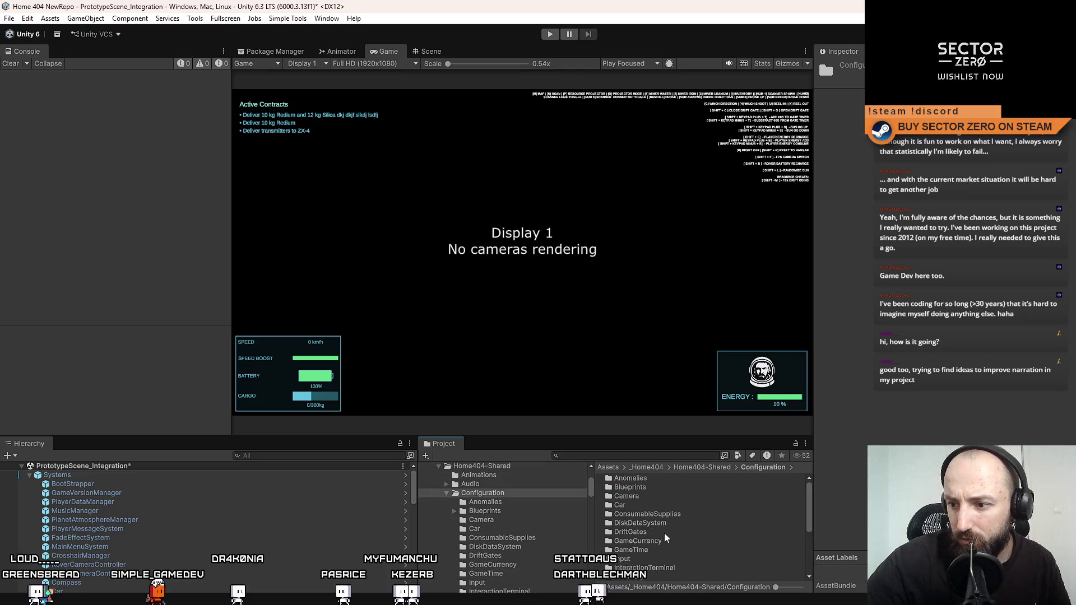
scroll(660, 538, "down", 2)
scroll(656, 538, "down", 3)
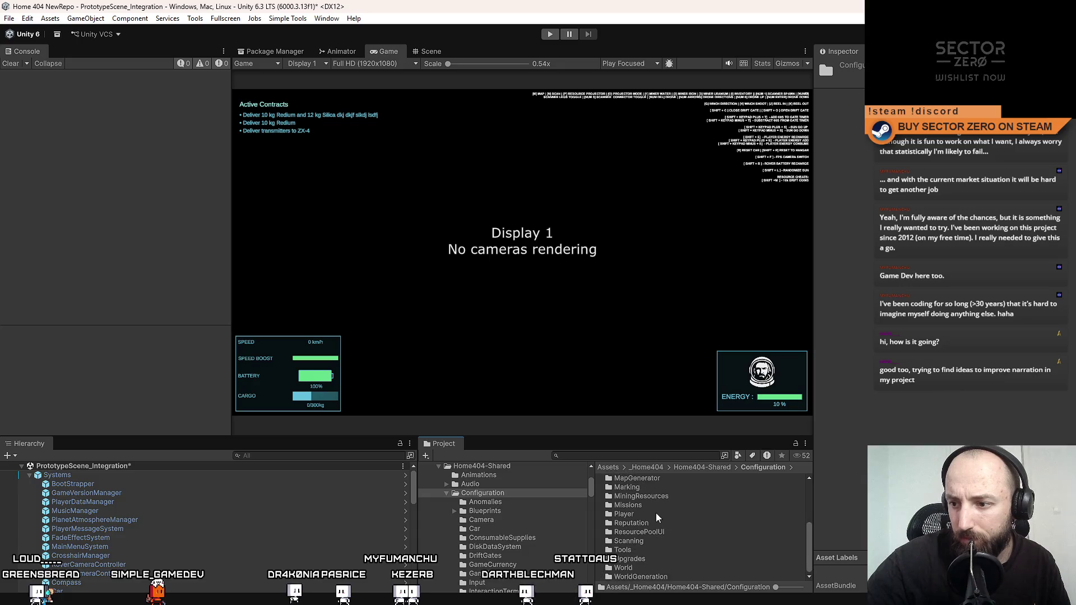
double_click(656, 506)
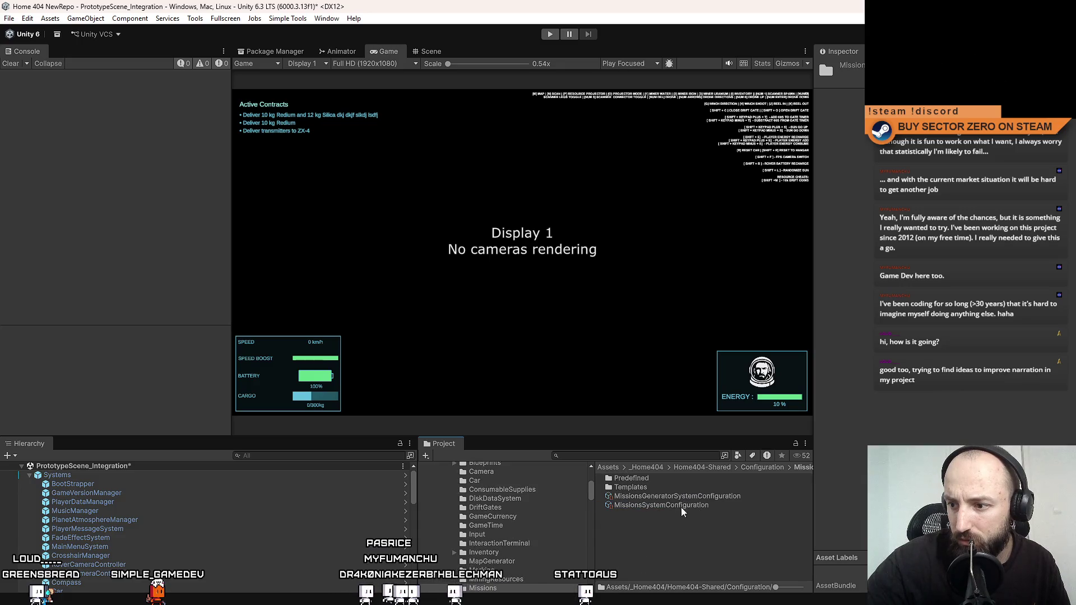
double_click(654, 479)
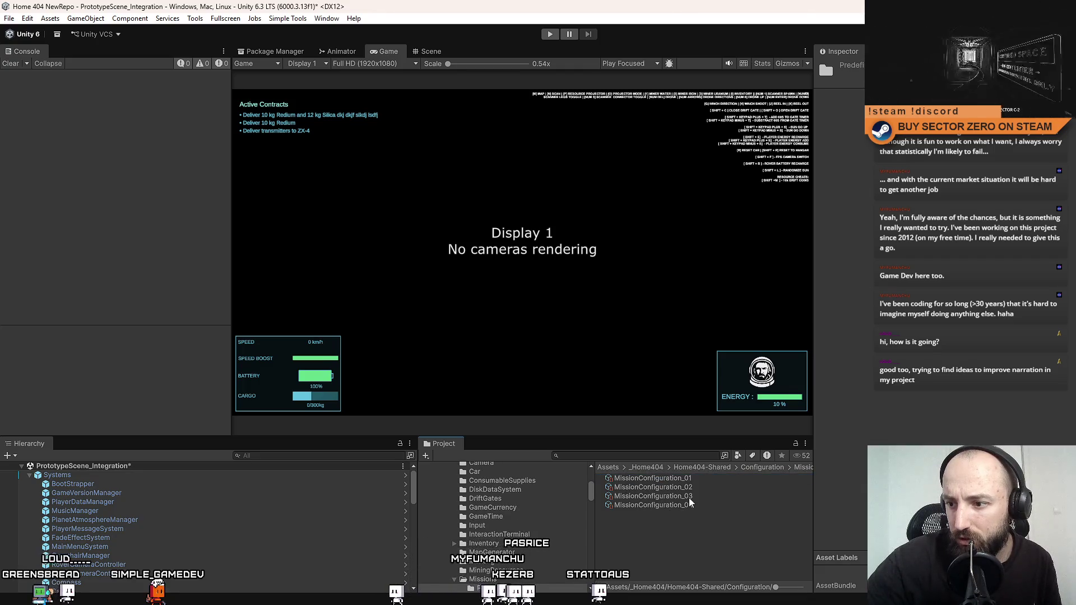
left_click(762, 467)
scroll(663, 506, "down", 4)
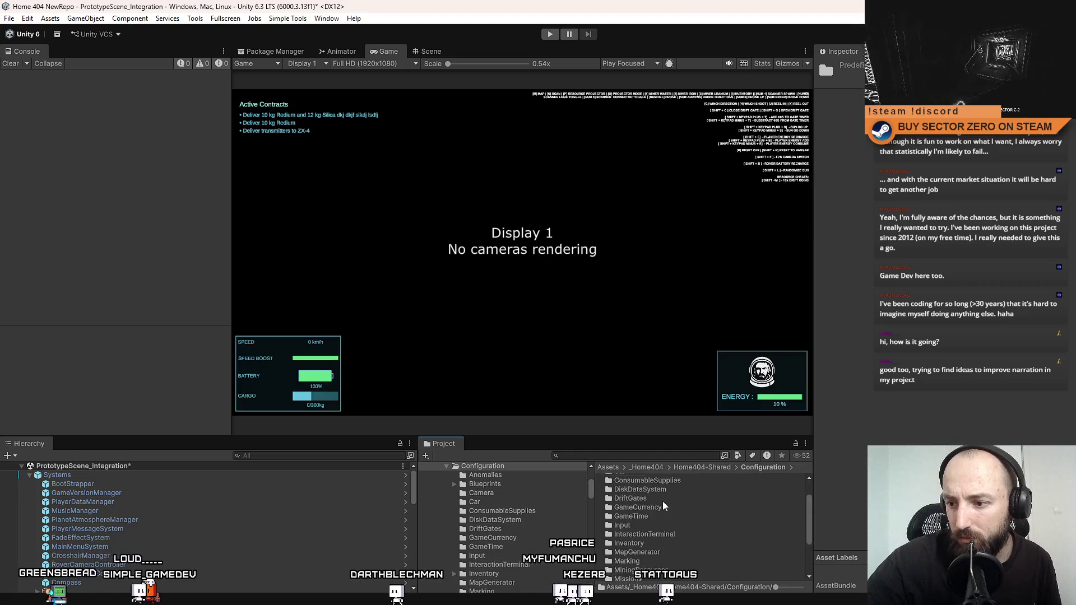
scroll(664, 505, "down", 1)
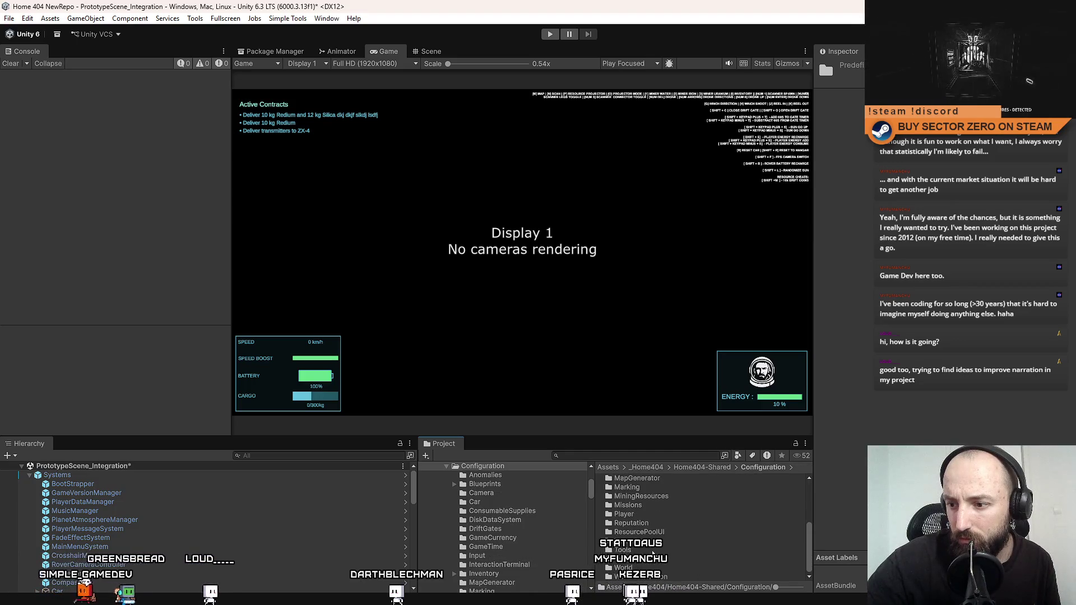
scroll(653, 538, "up", 5)
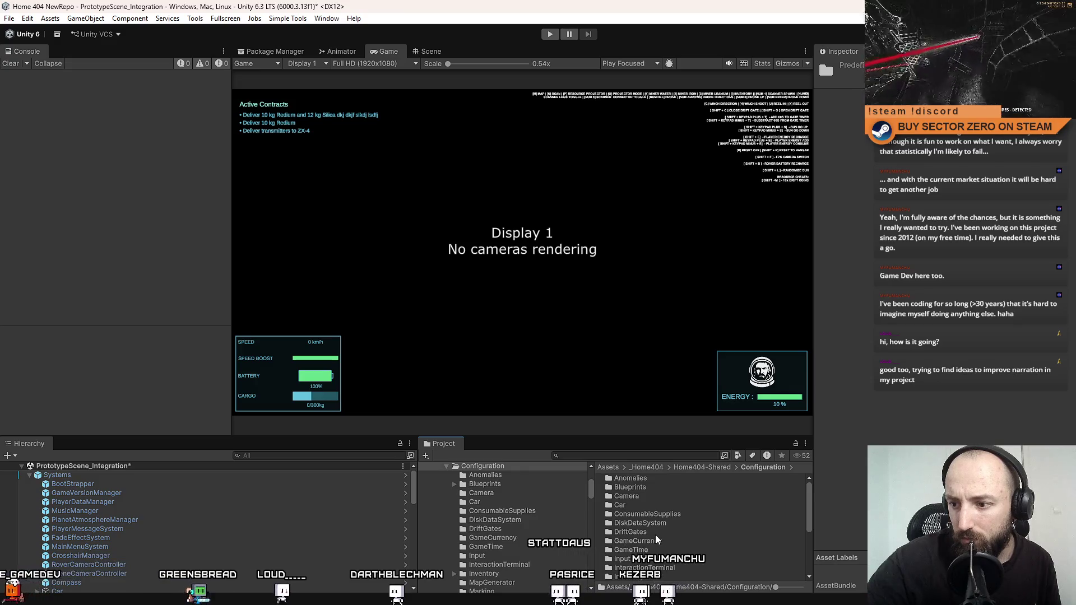
double_click(656, 532)
left_click(658, 479)
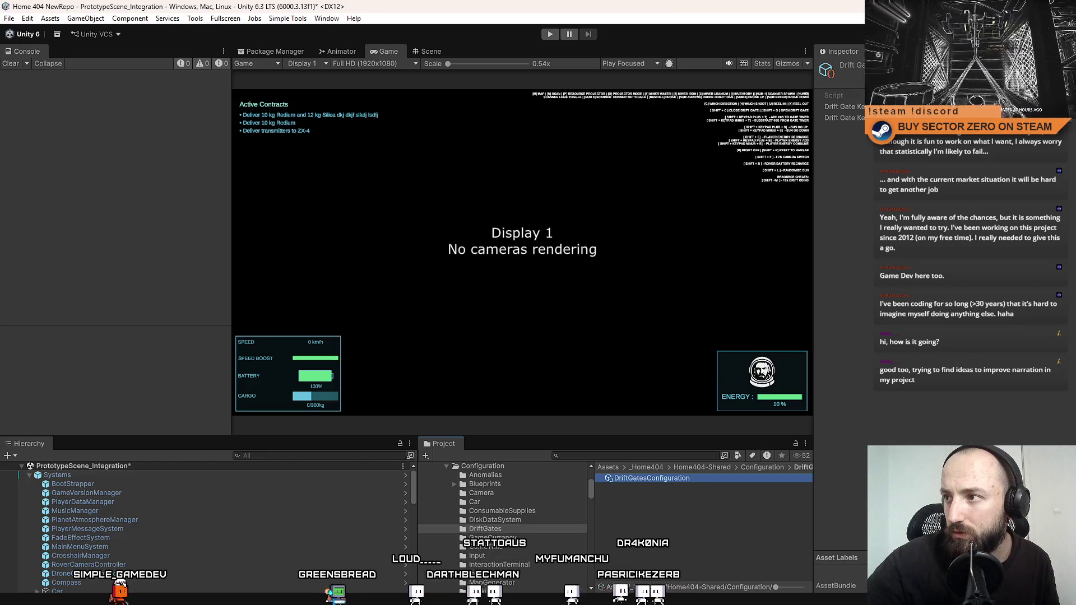
Show the Assets folder and select the RadioStation asset, starting a rename.
scroll(516, 527, "up", 10)
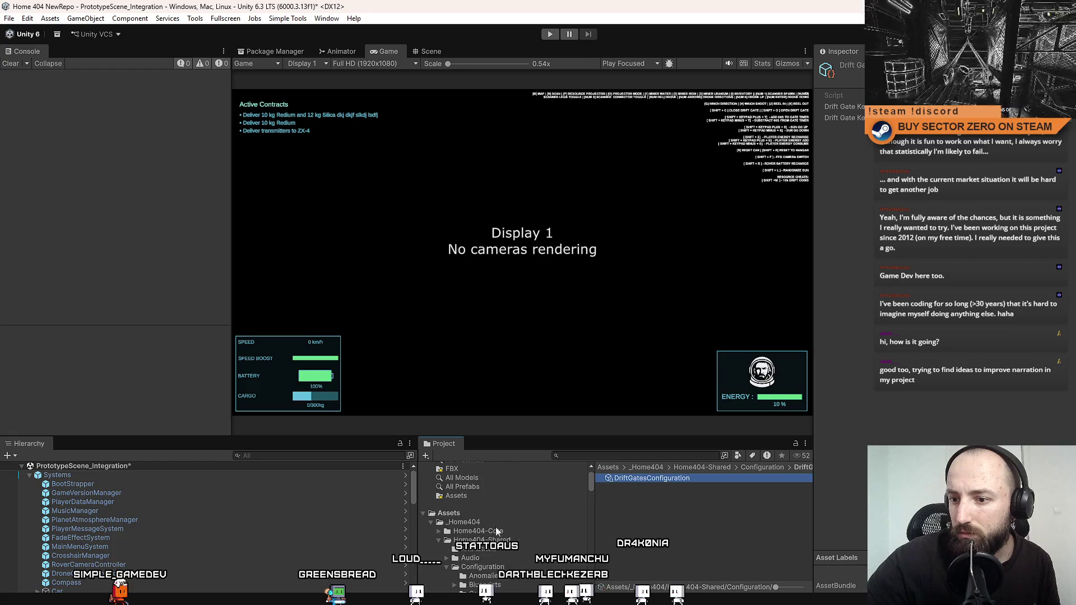
left_click(460, 514)
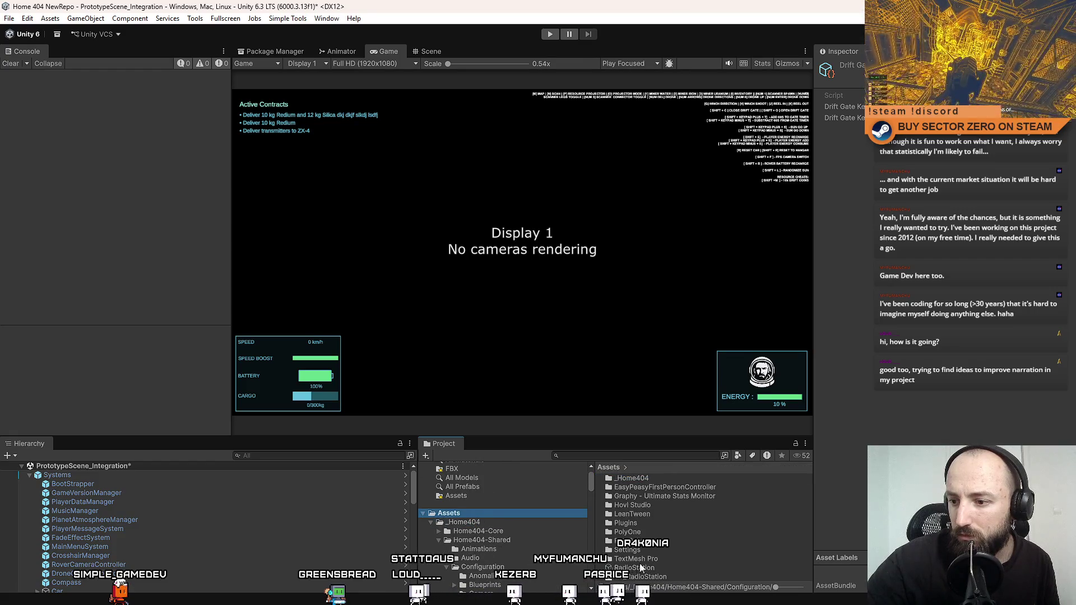
left_click(650, 567)
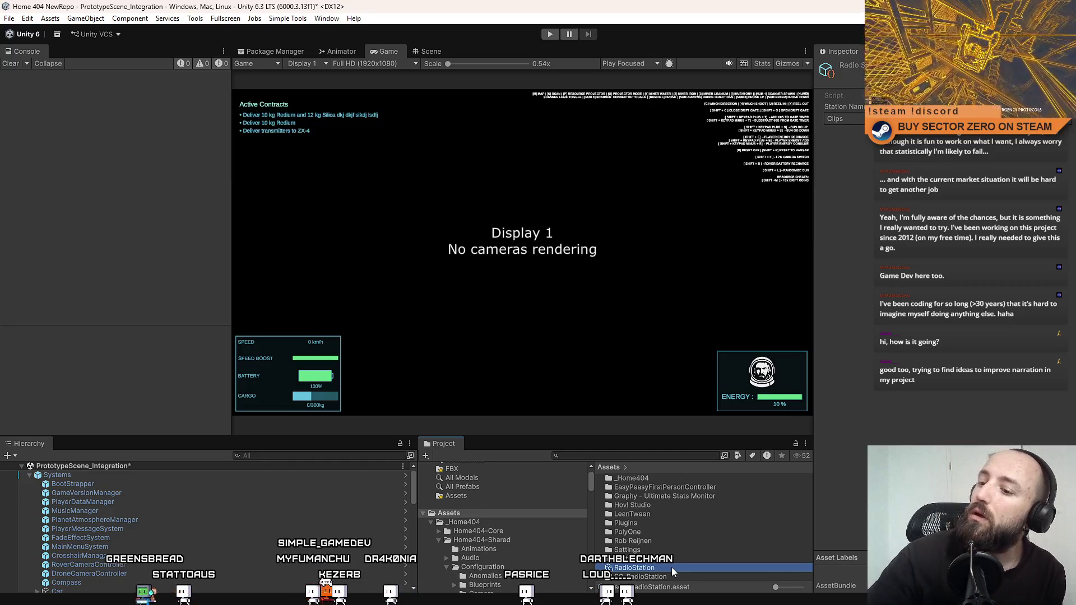
key("F2")
left_click(681, 568)
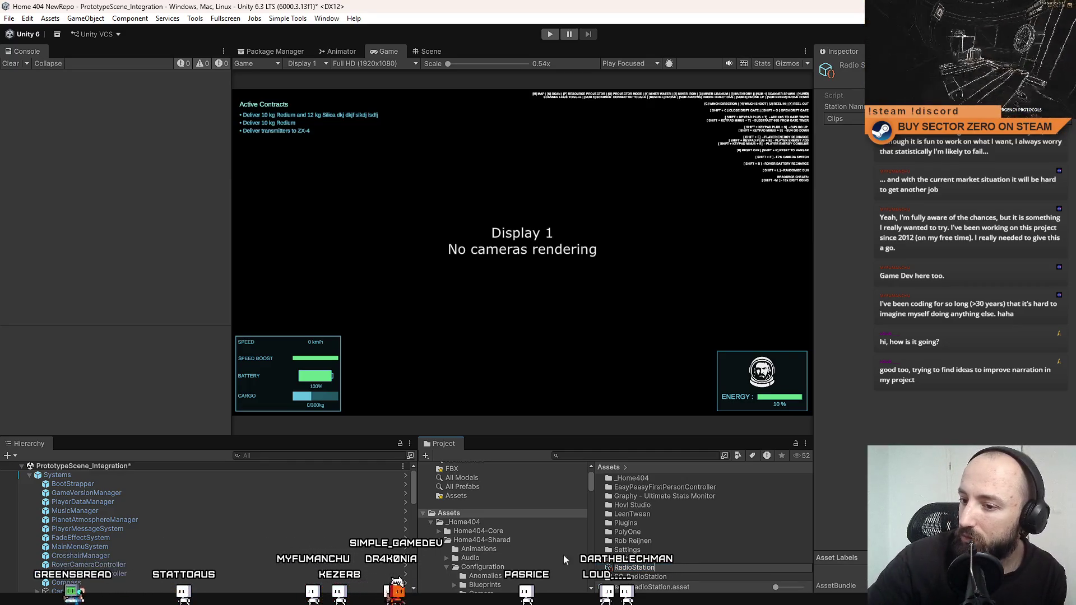
Open Configuration > Scanning and compare ScanningConfiguration with ScanningUIConfiguration.
left_click(513, 558)
left_click(483, 567)
scroll(665, 543, "down", 2)
left_click(627, 546)
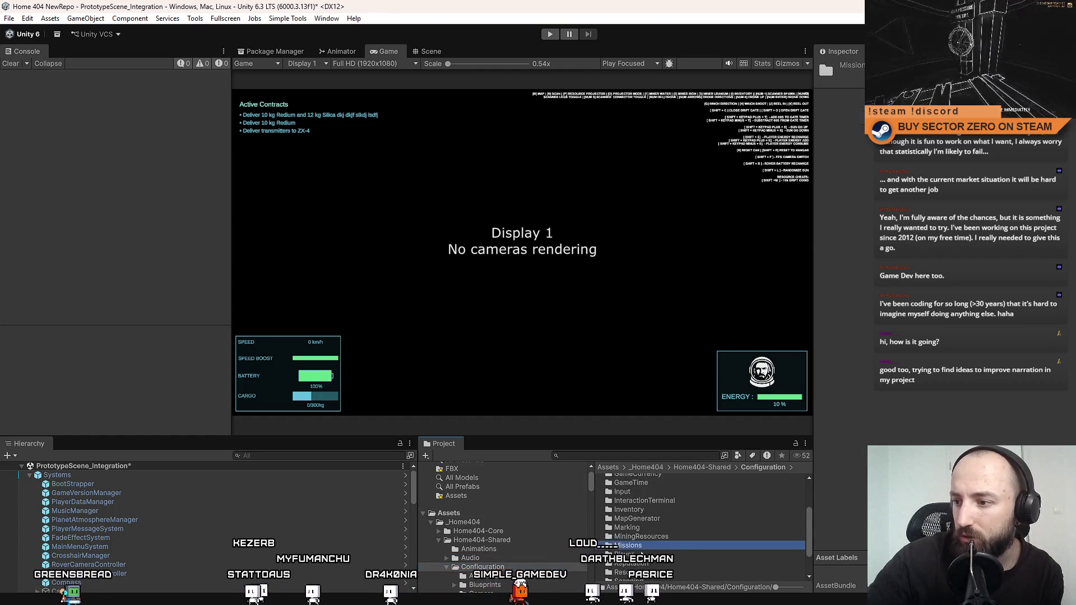
double_click(633, 577)
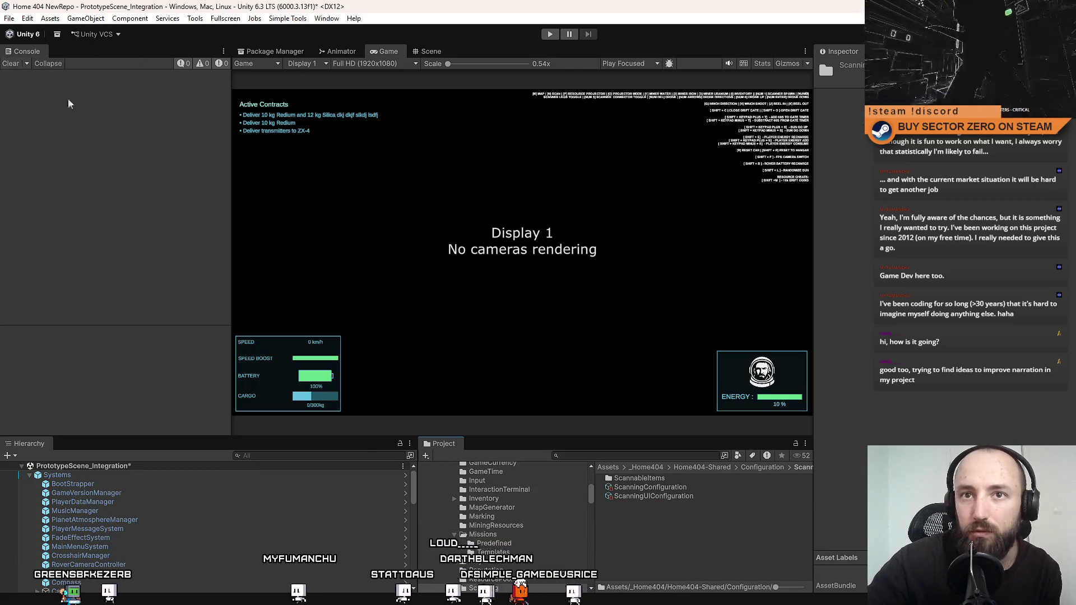
left_click(690, 488)
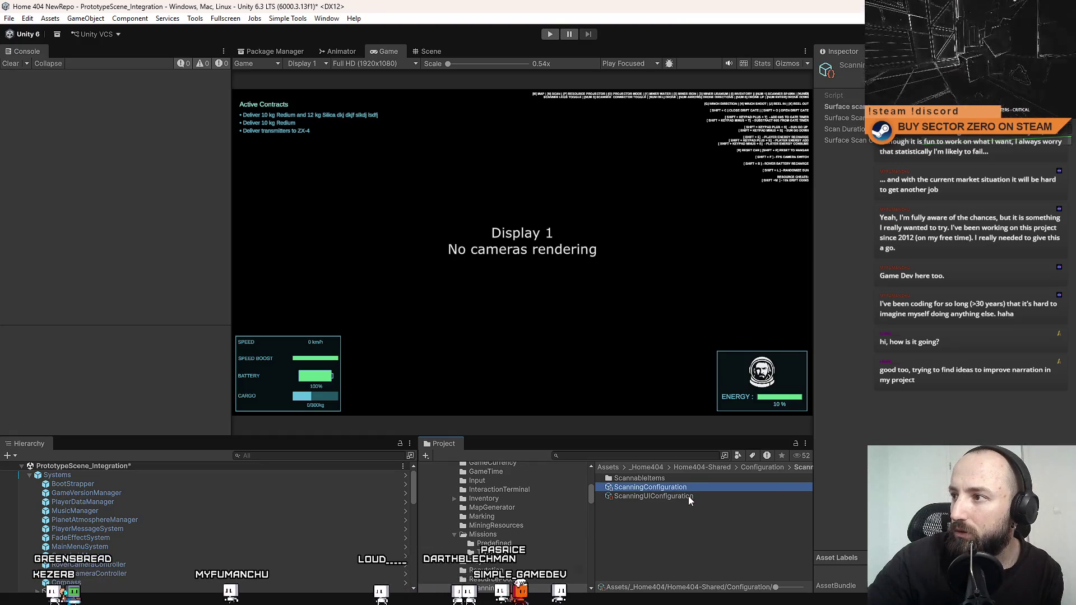
left_click(688, 496)
left_click(704, 486)
left_click(703, 492)
left_click(705, 486)
left_click(698, 492)
left_click(699, 487)
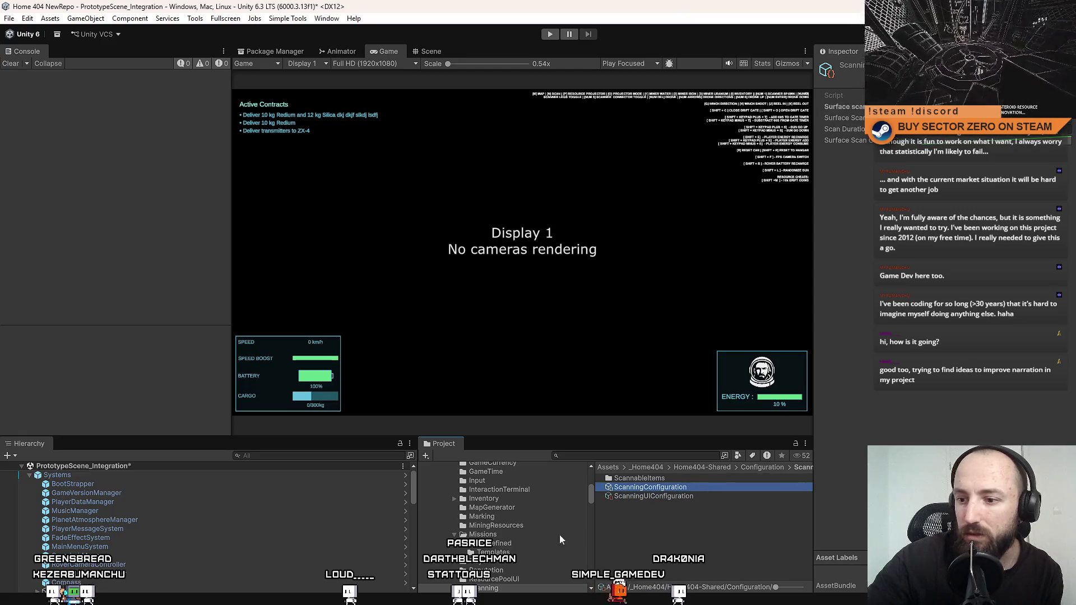
Return to Assets and inspect the RadioStation asset and SO_RadioStation script.
scroll(520, 542, "up", 10)
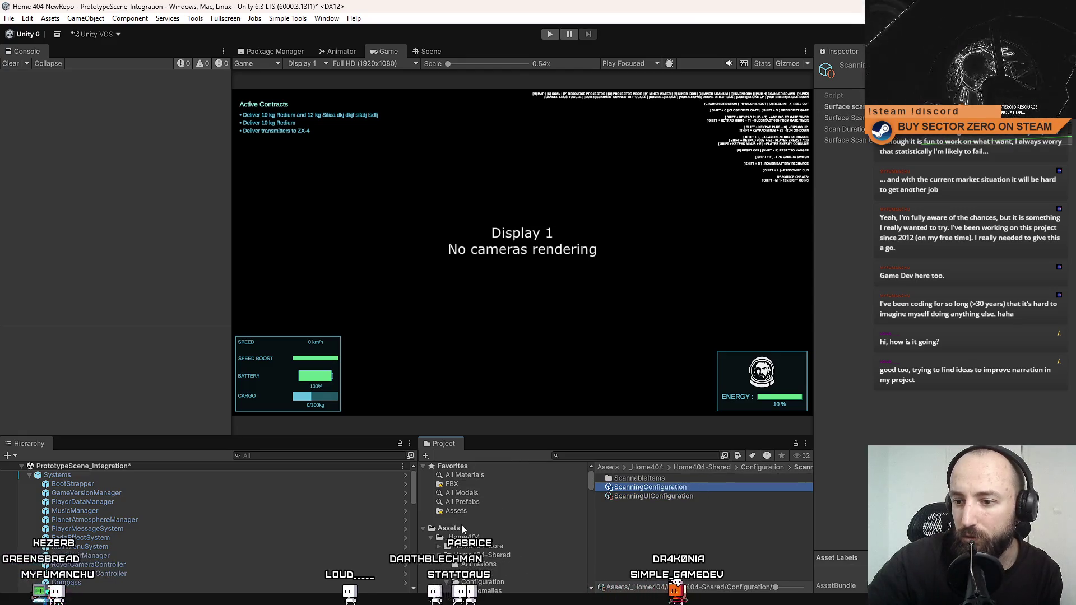
left_click(462, 529)
left_click(670, 569)
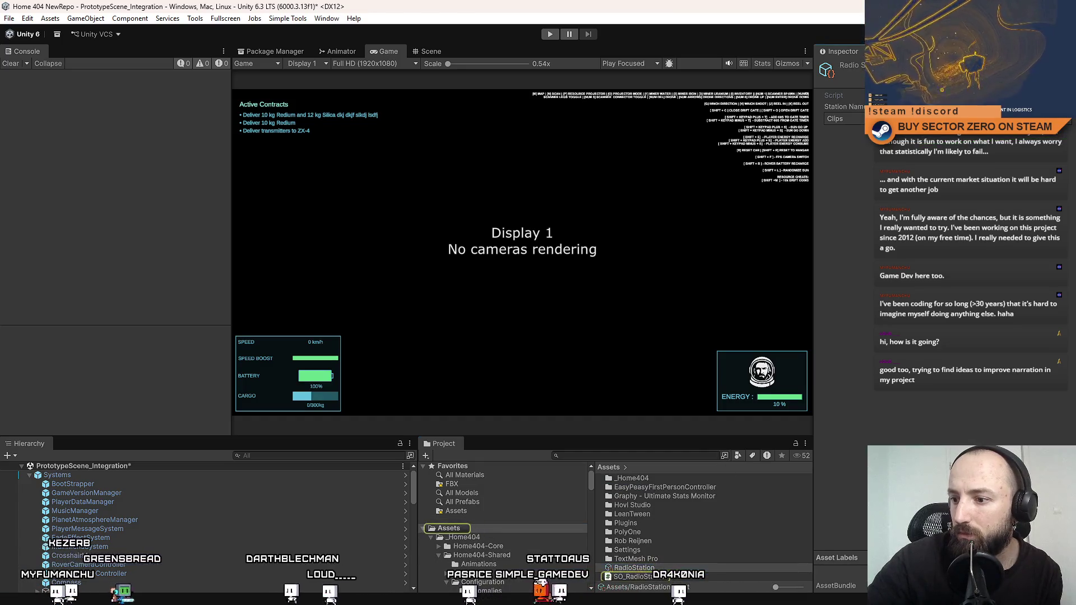
left_click(674, 576)
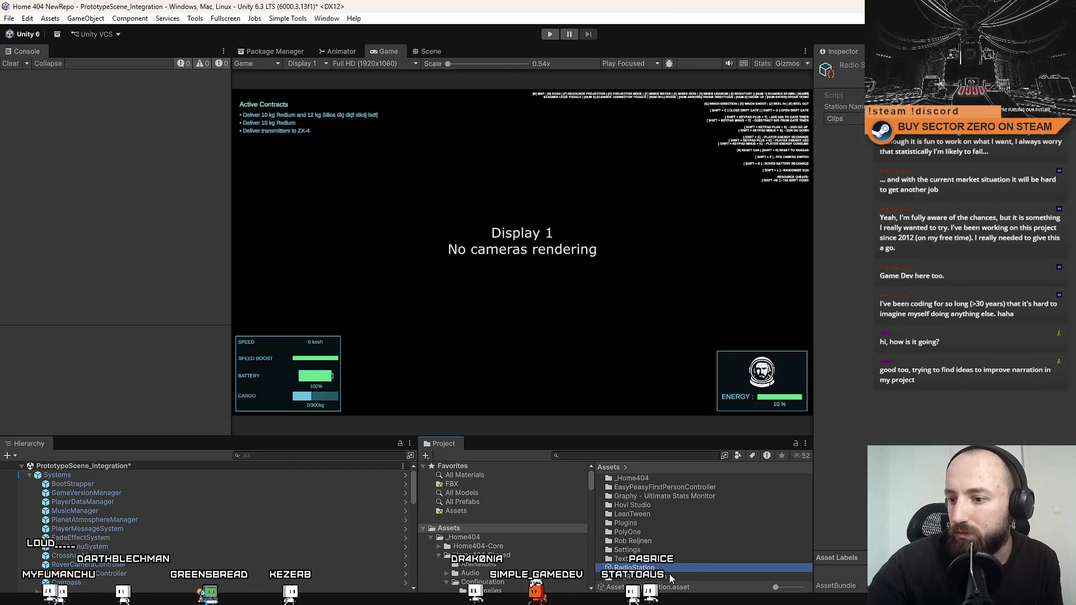
Search 'SO_', then clear it and select the SO_RadioStation script in Assets.
left_click(640, 455)
type("SO_")
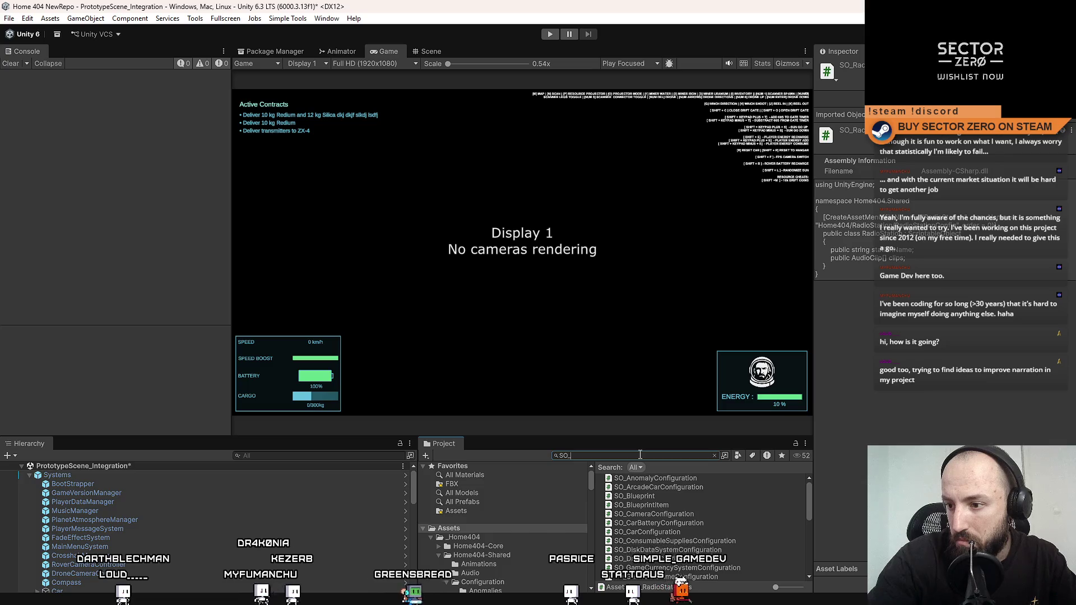
left_click_drag(809, 506, 816, 569)
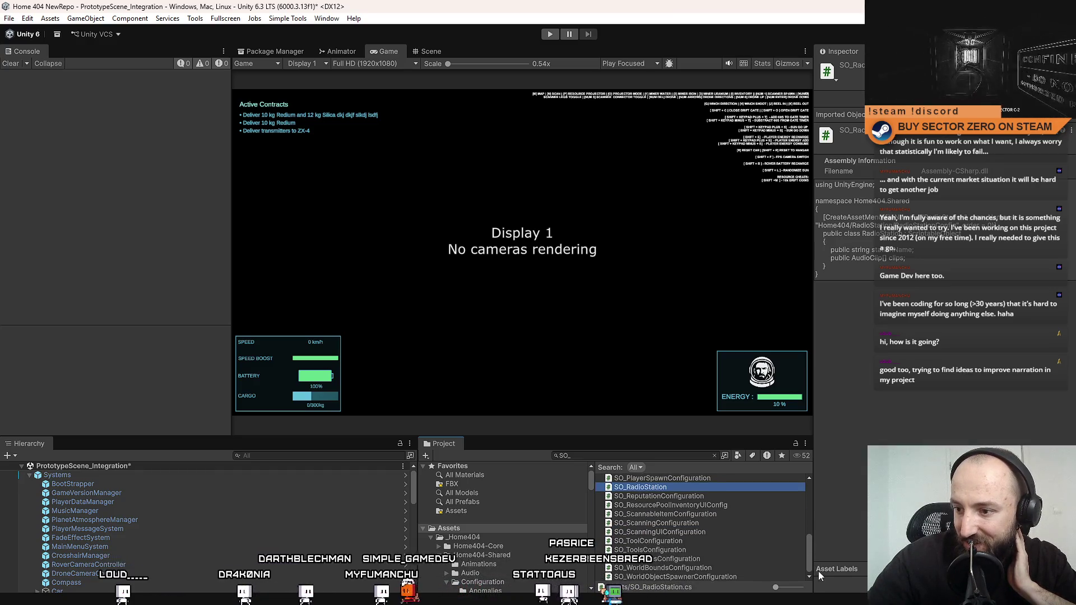
left_click_drag(819, 571, 828, 469)
left_click(486, 529)
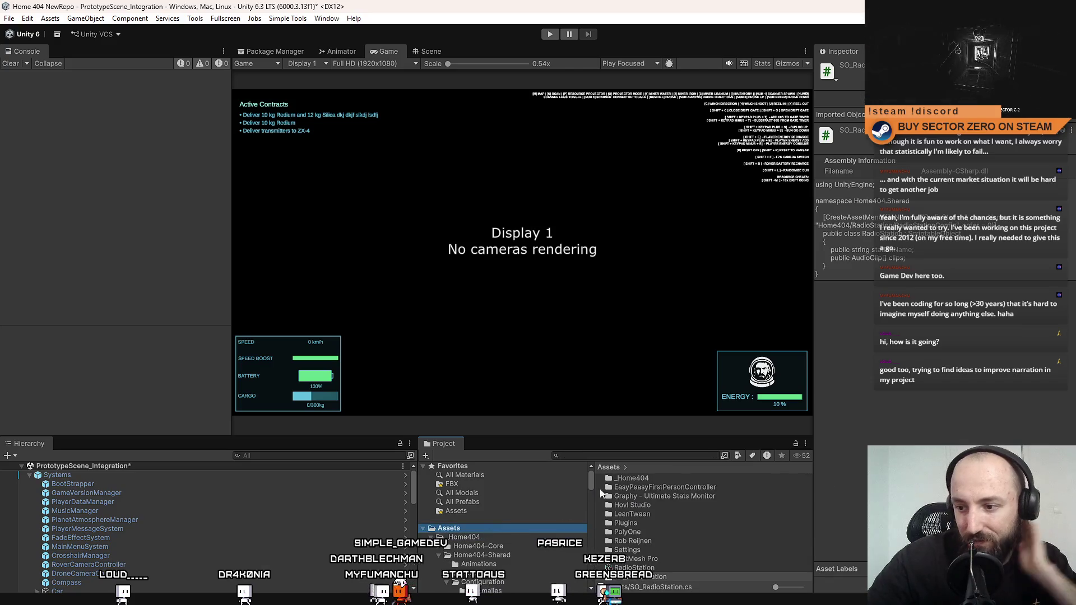
left_click(667, 579)
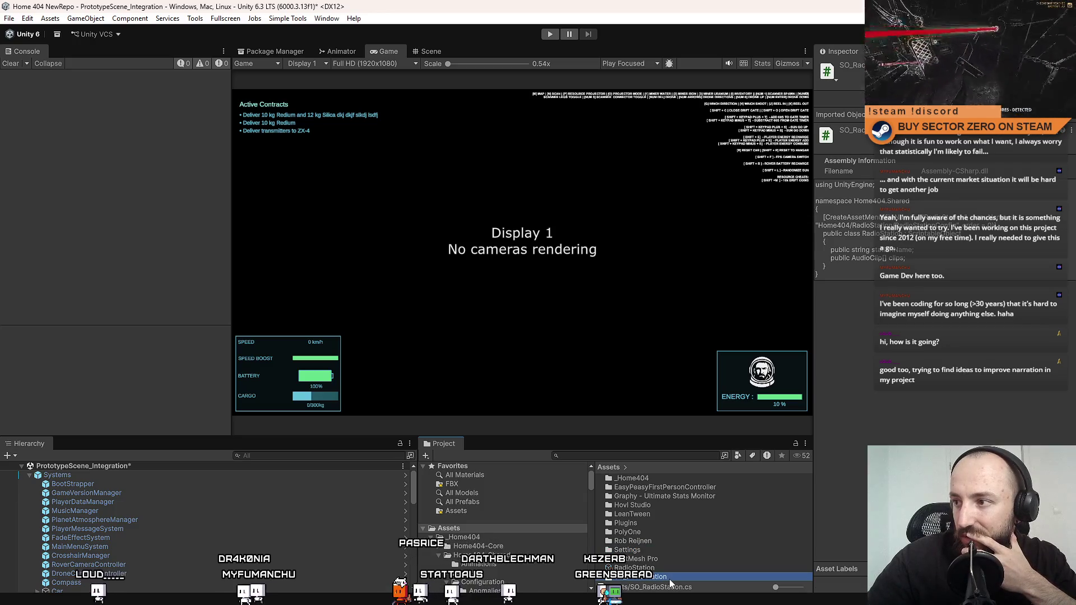
right_click(642, 580)
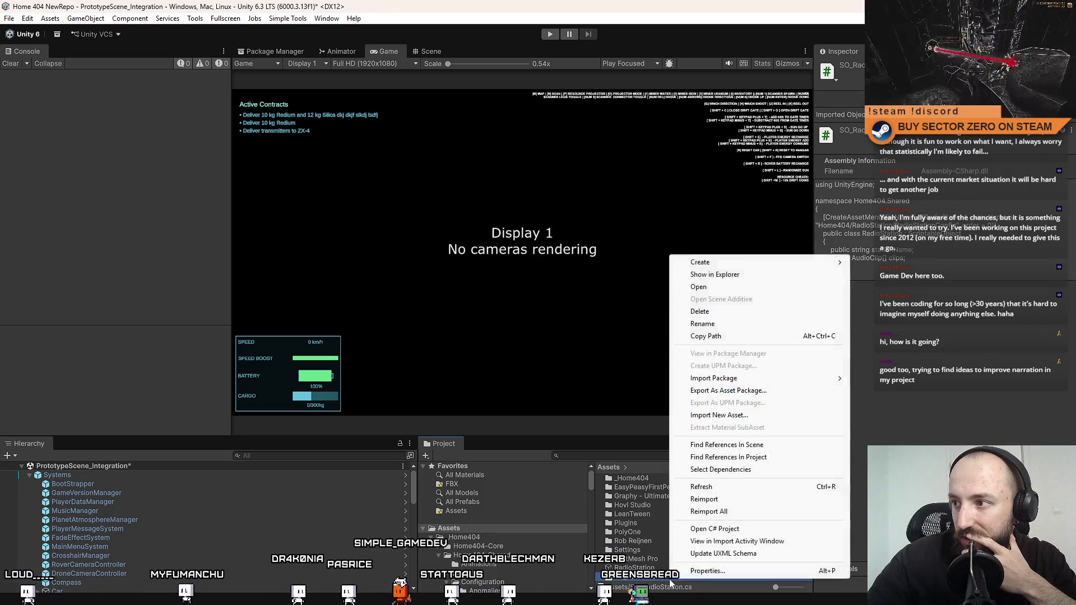
left_click(662, 581)
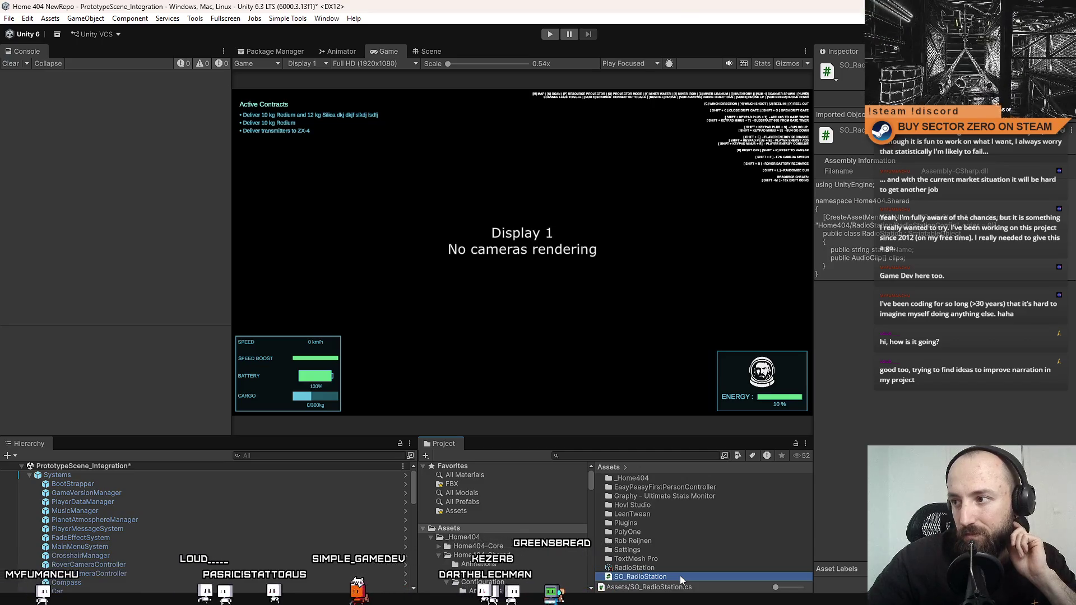
Delete 'Config' from SO_RadioStation's menuName and return to Unity to recompile.
double_click(680, 576)
left_click_drag(460, 118, 445, 117)
key("Delete")
left_click(492, 161)
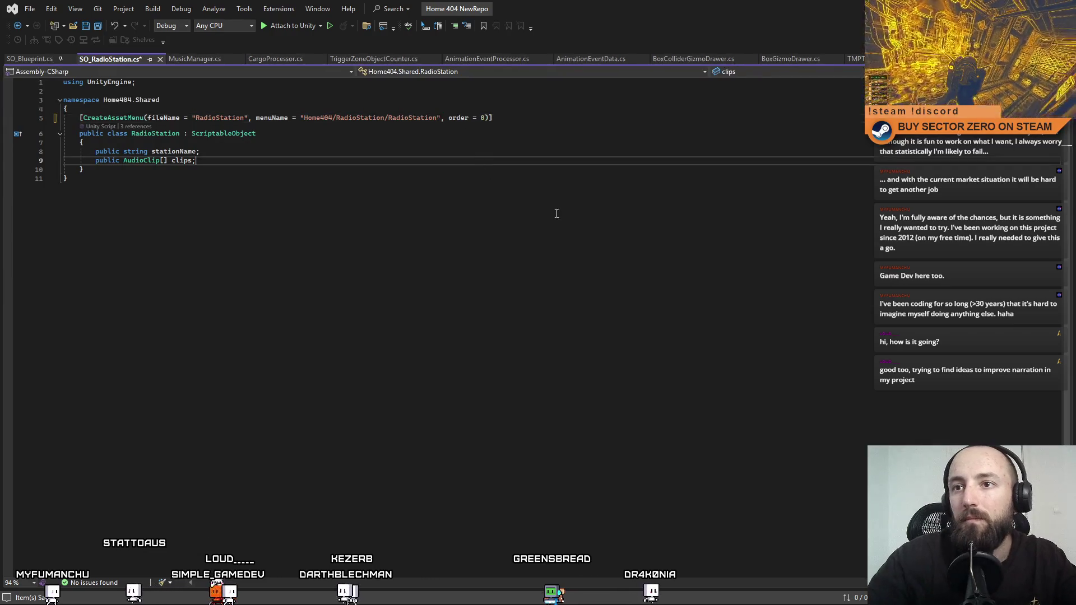
key("alt+Tab")
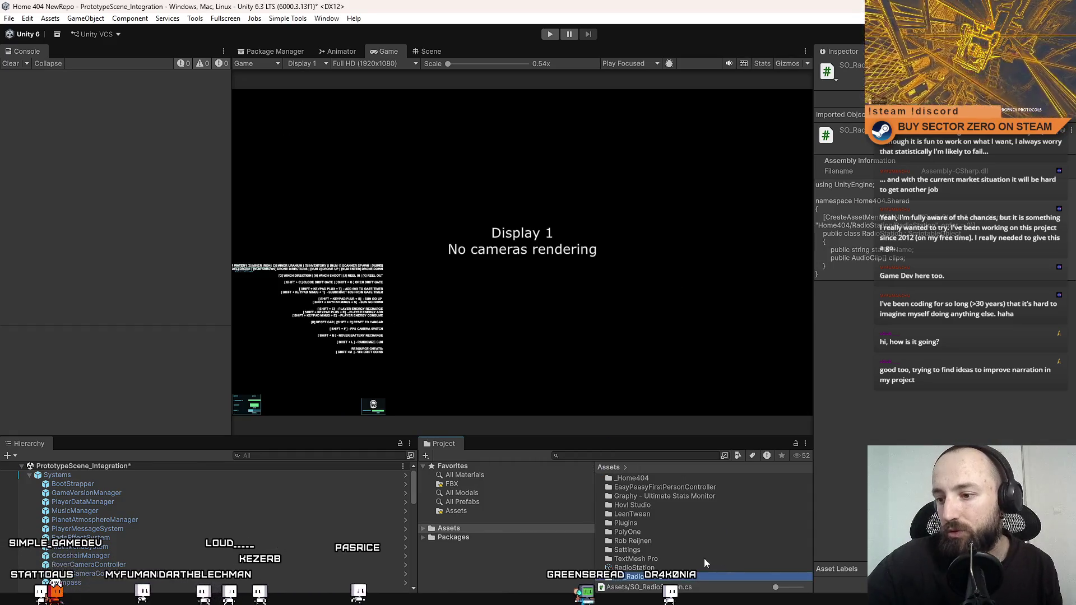
Rename the RadioStation asset in the root Assets folder to RadioStation_WB and inspect it.
left_click(673, 567)
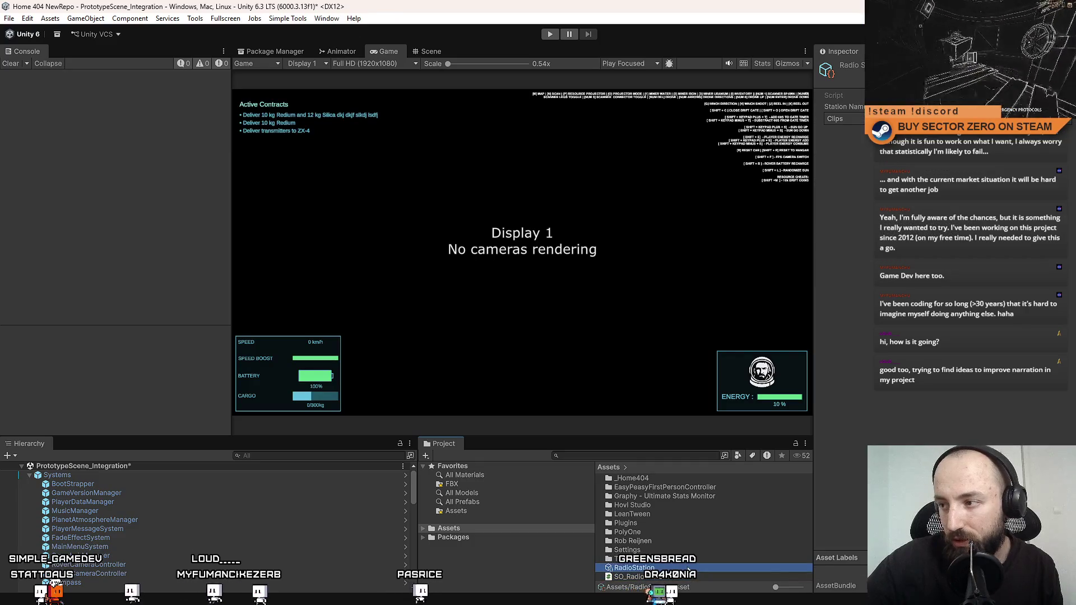
left_click(690, 569)
type("_")
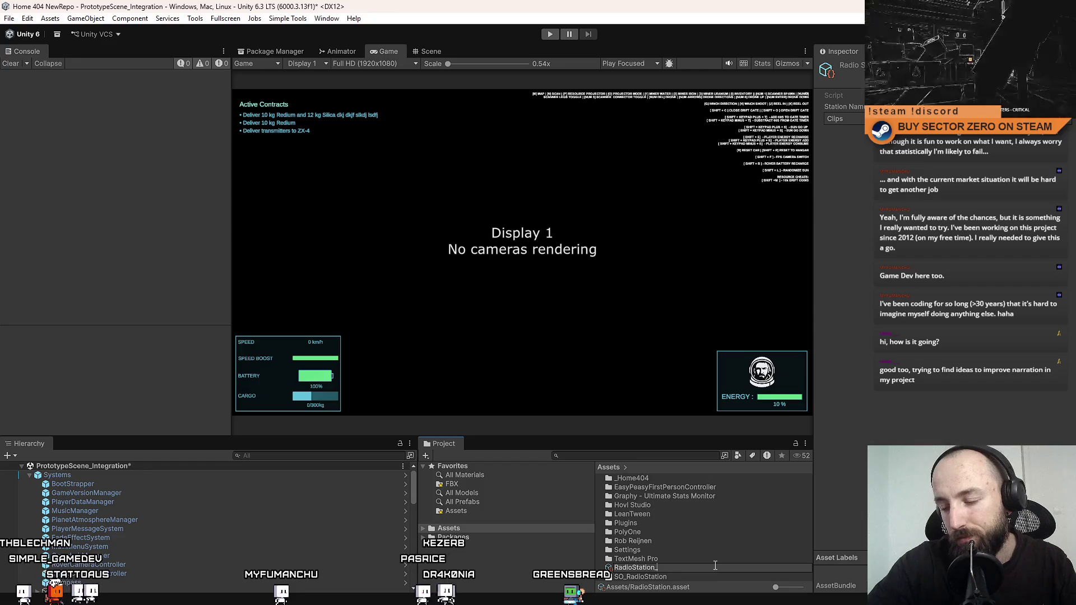
type("WB")
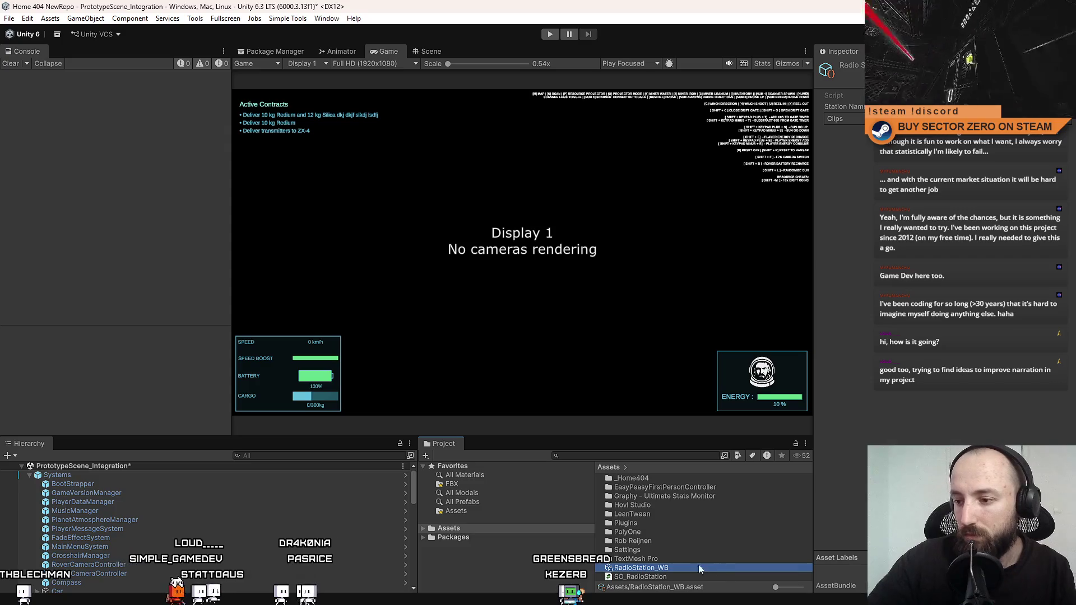
left_click(673, 575)
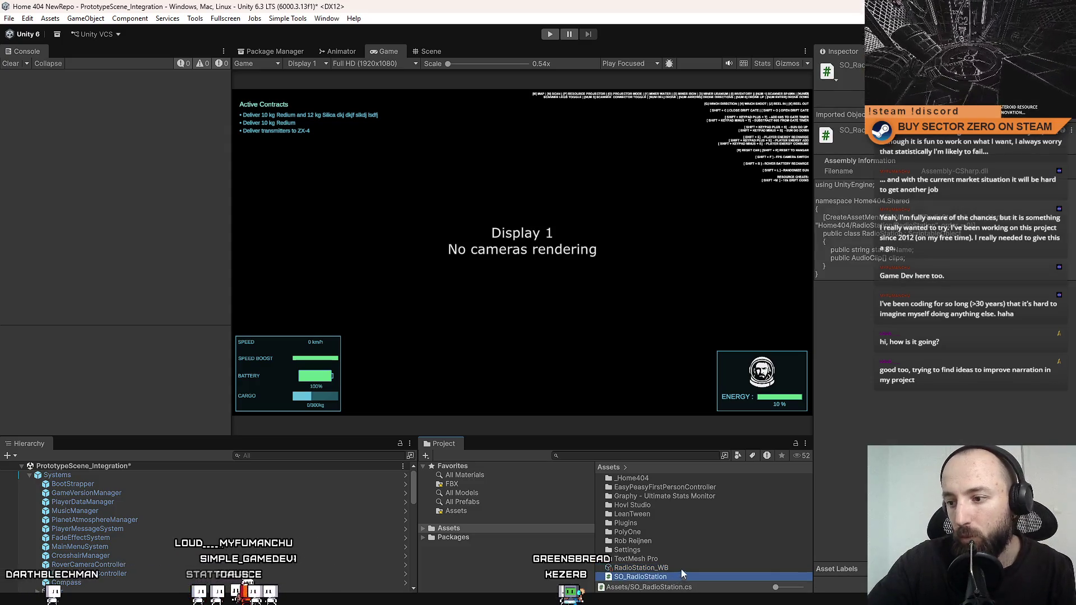
left_click(688, 570)
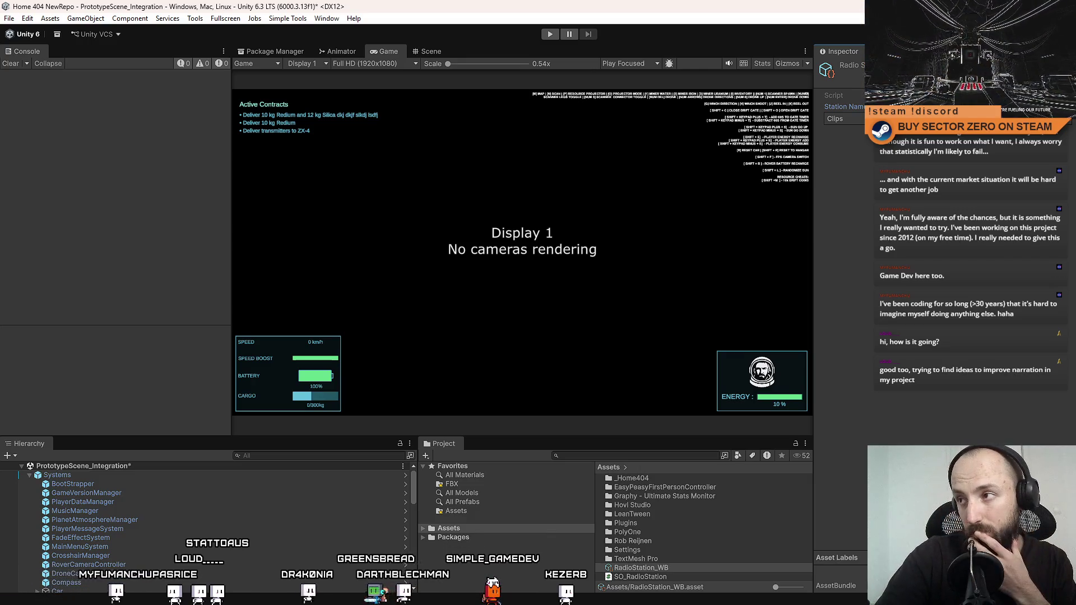
Duplicate RadioStation_WB and name the copy RadioStation_Country.
left_click(1072, 123)
mouse_move(993, 114)
left_mouse_down()
mouse_move(889, 154)
mouse_move(877, 181)
left_mouse_up()
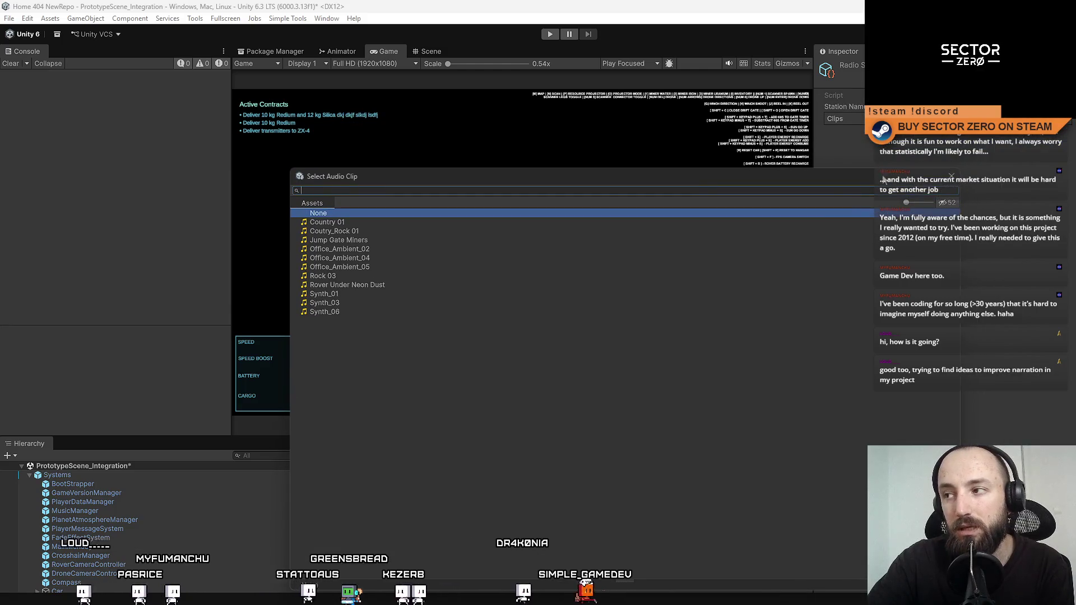
left_click(951, 176)
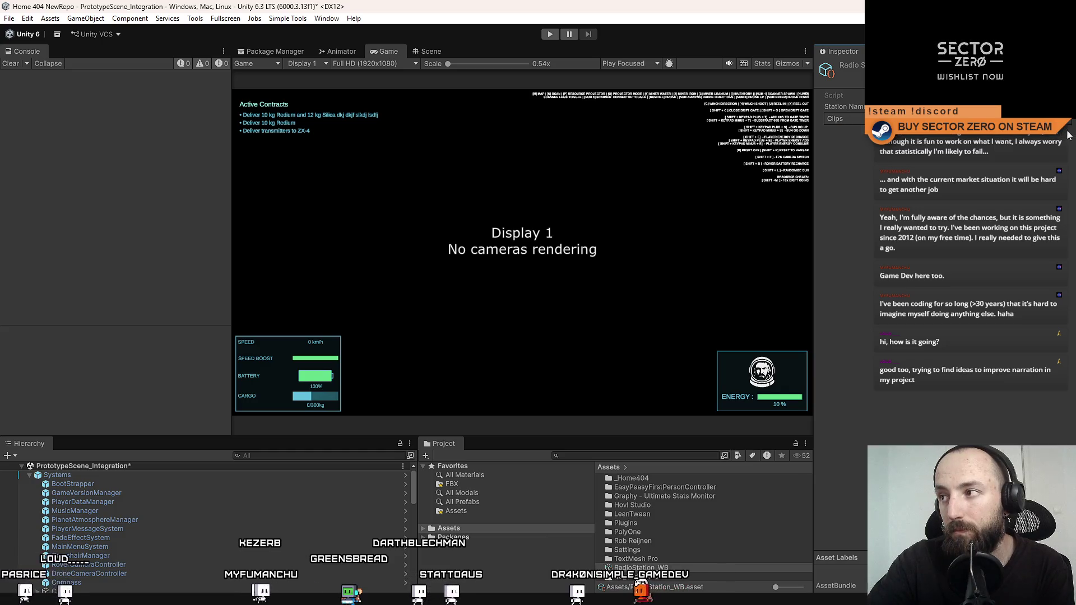
left_click(676, 567)
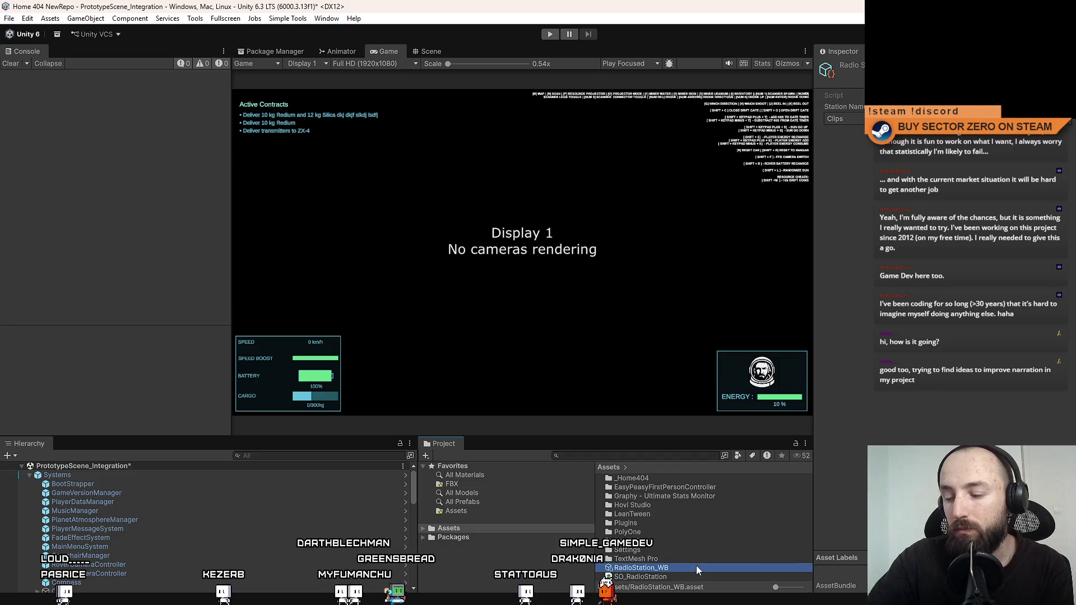
key("ctrl+d")
left_click(692, 570)
type("_Country")
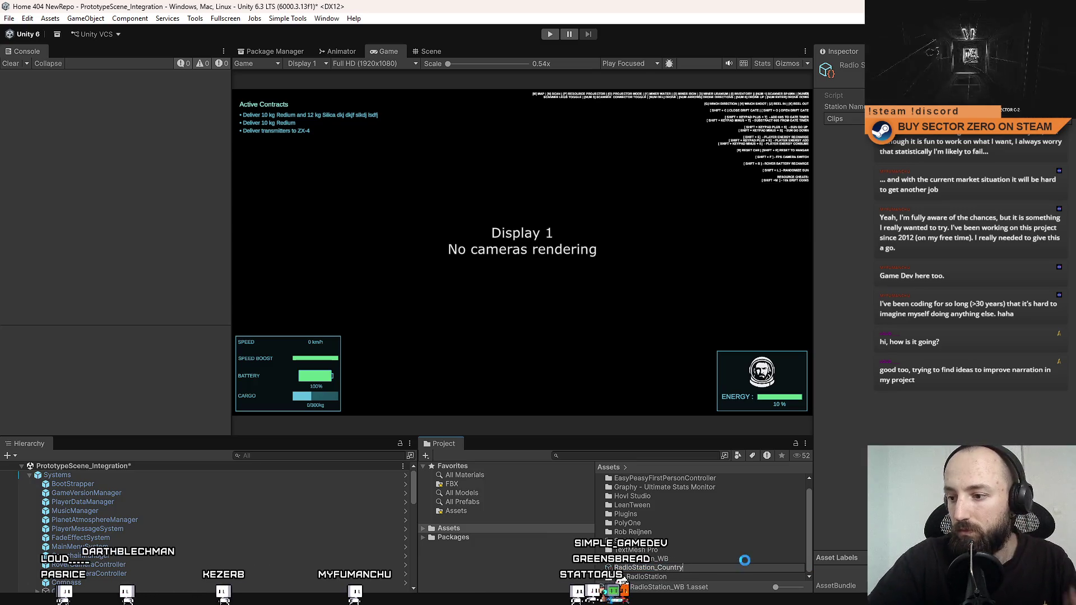
key("Return")
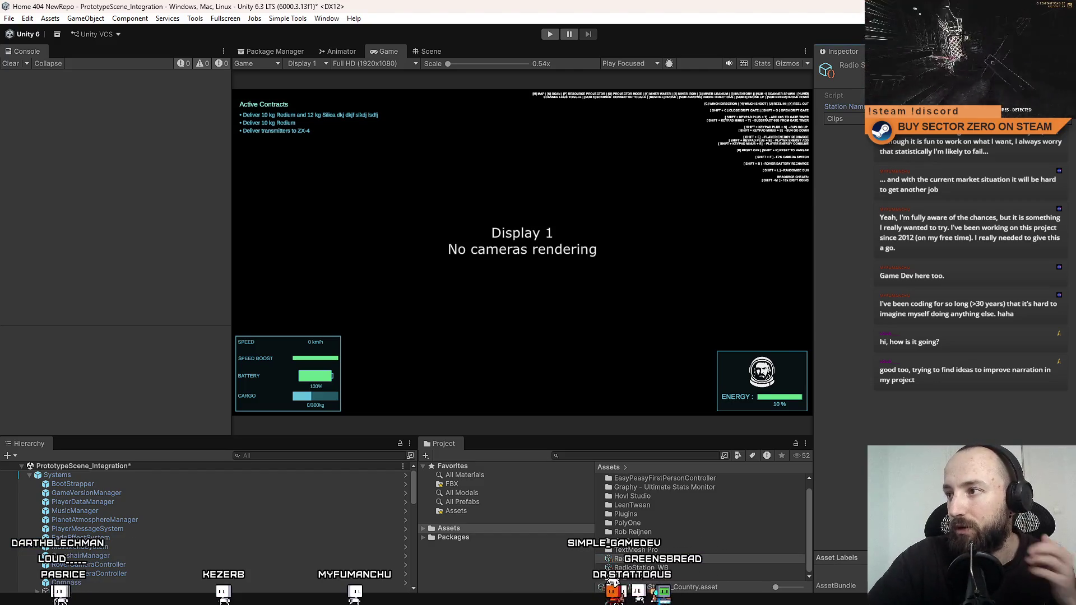
Add the Coutry_Rock 01 and Country 01 clips to RadioStation_Country.
left_click(1068, 130)
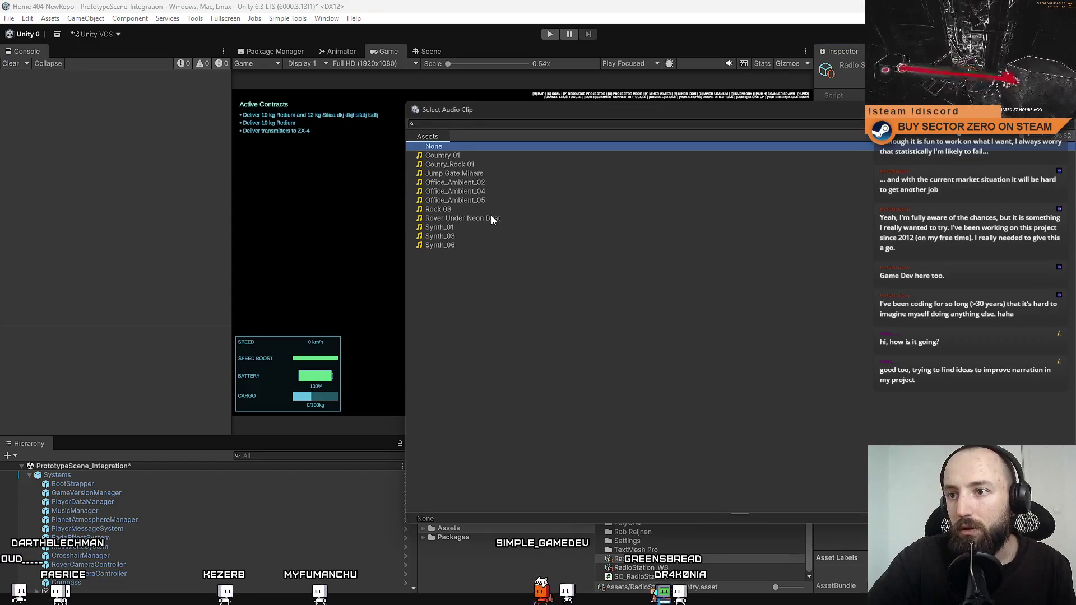
double_click(482, 163)
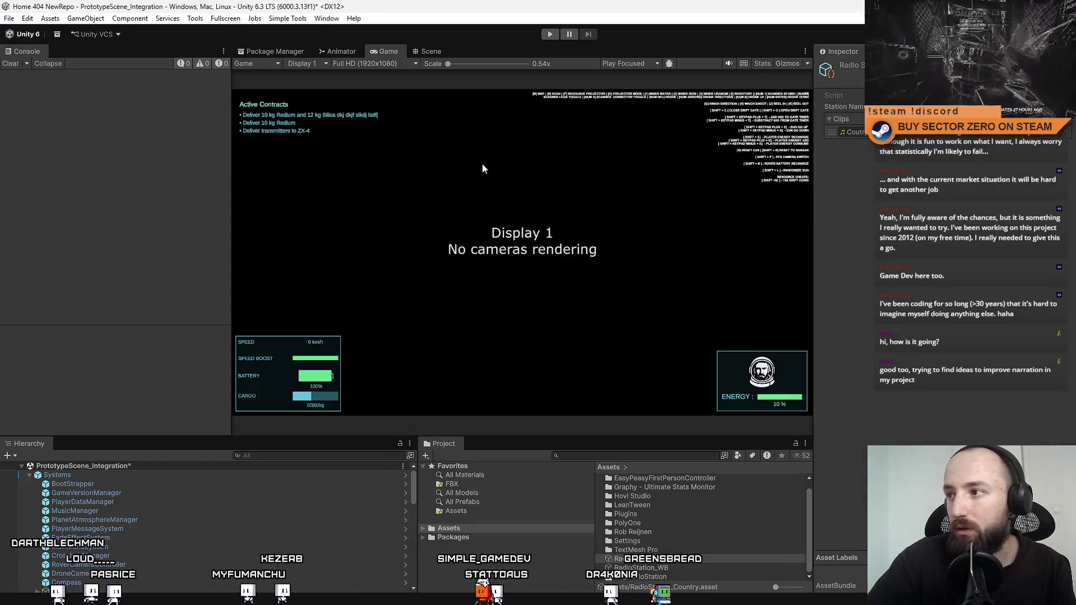
left_click(1068, 130)
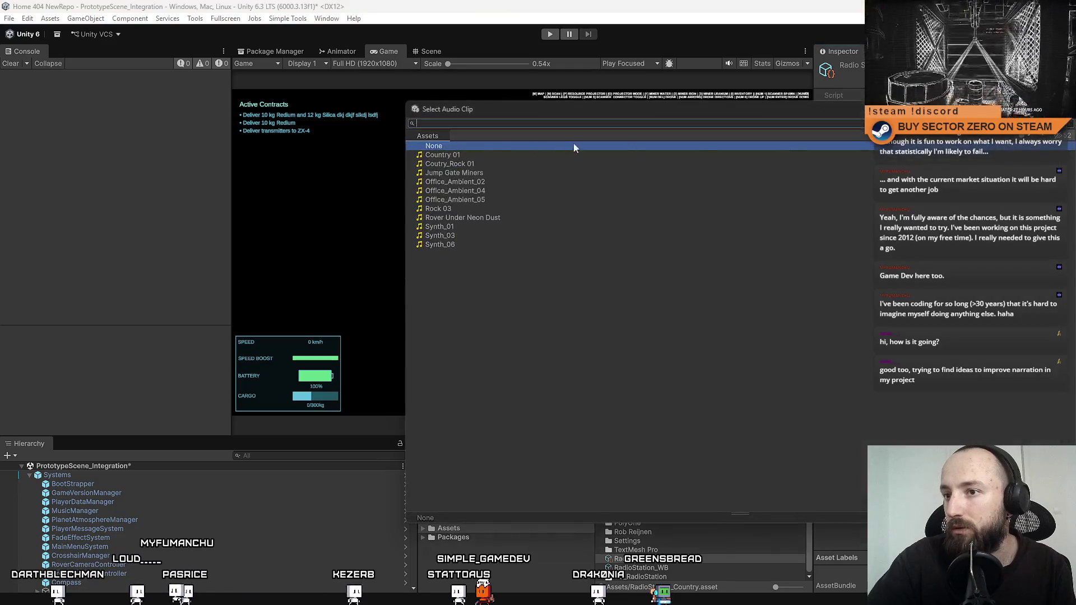
double_click(456, 155)
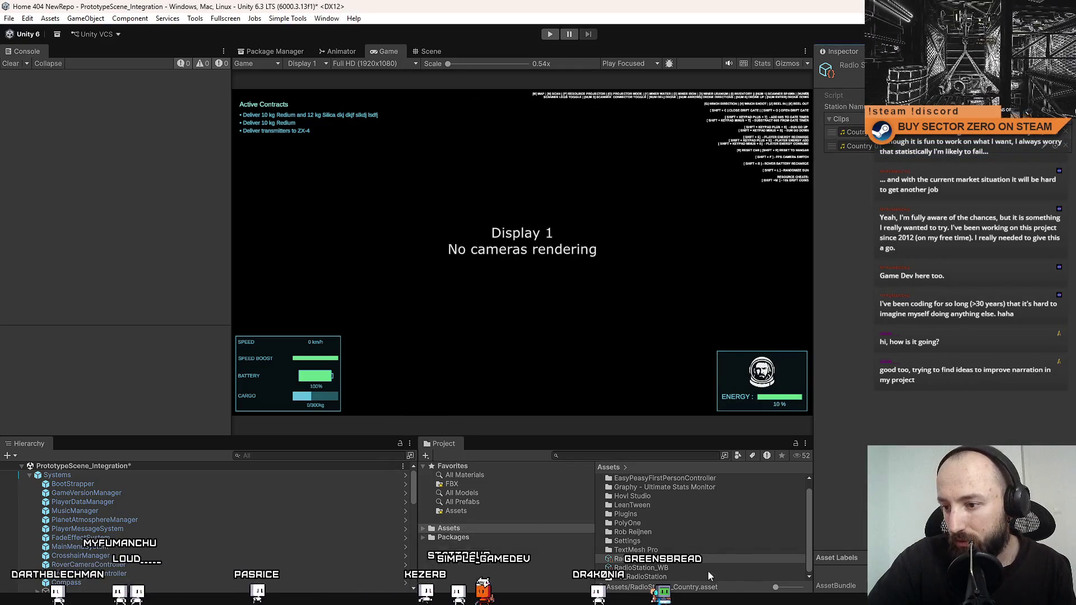
Give RadioStation_WB three Synth clips, ending with Synth_06, and duplicate it again.
left_click(681, 568)
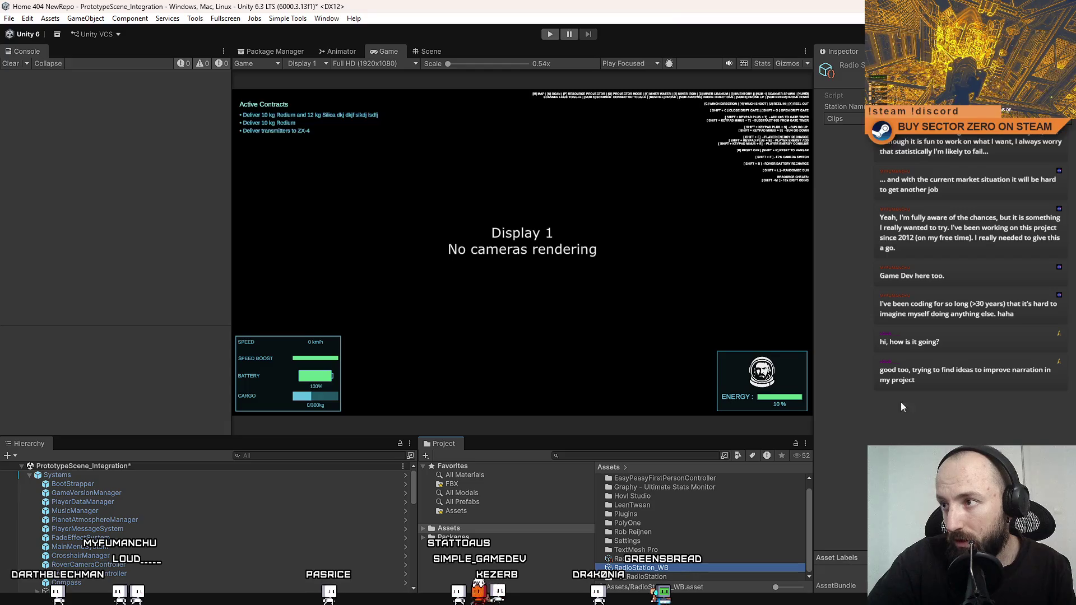
left_click(1068, 130)
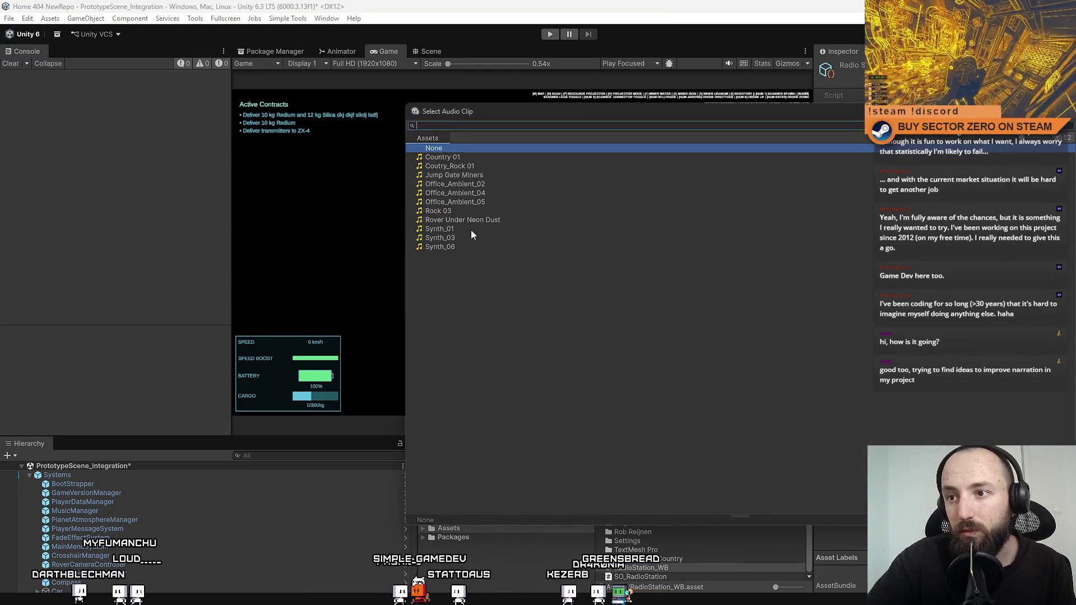
double_click(471, 230)
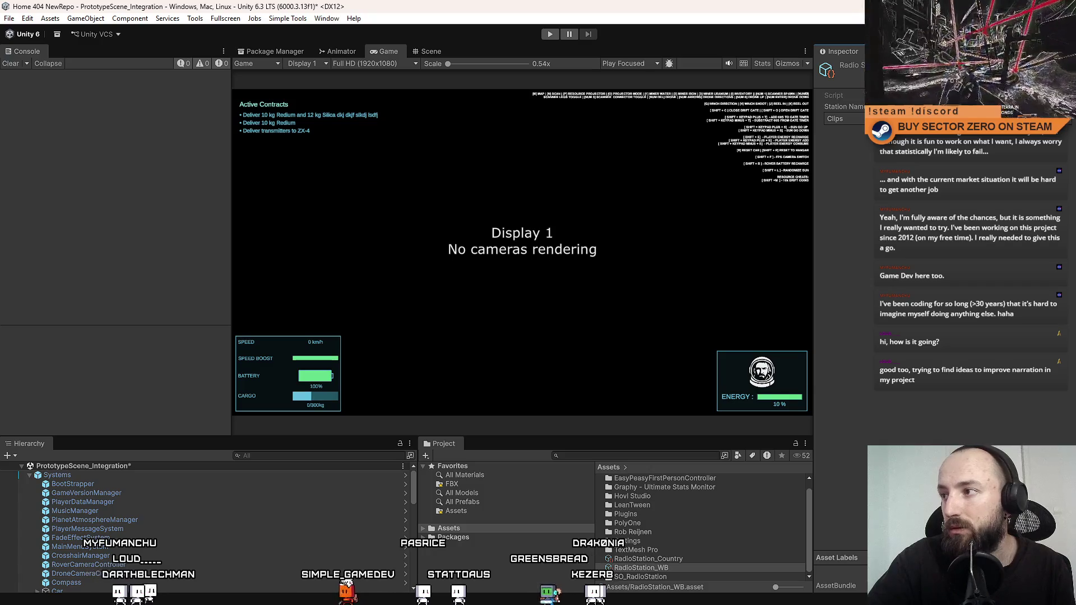
left_click(1068, 132)
double_click(468, 223)
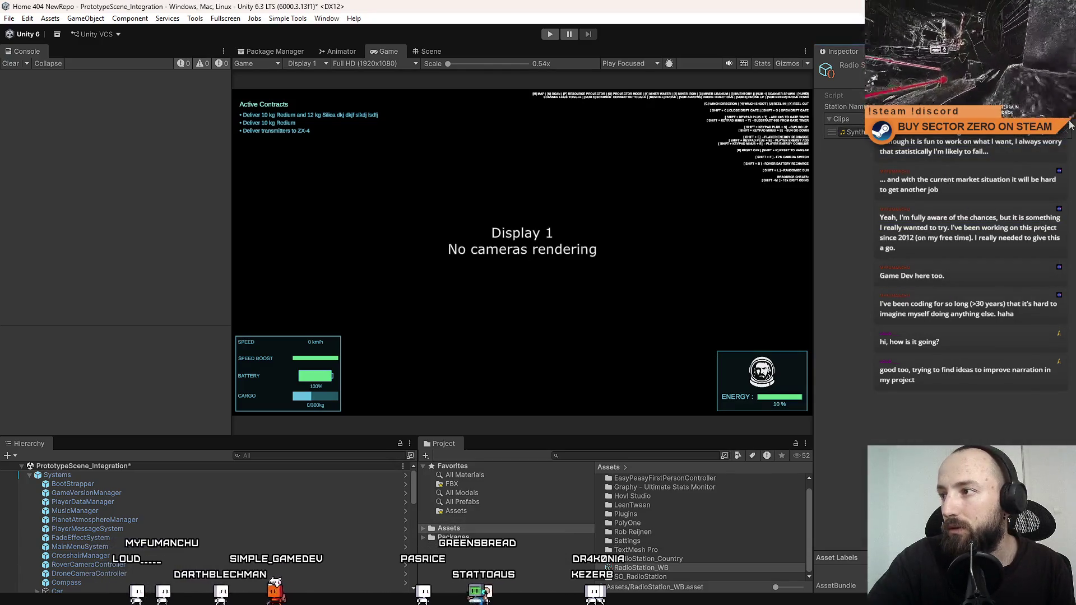
left_click(1068, 131)
double_click(470, 244)
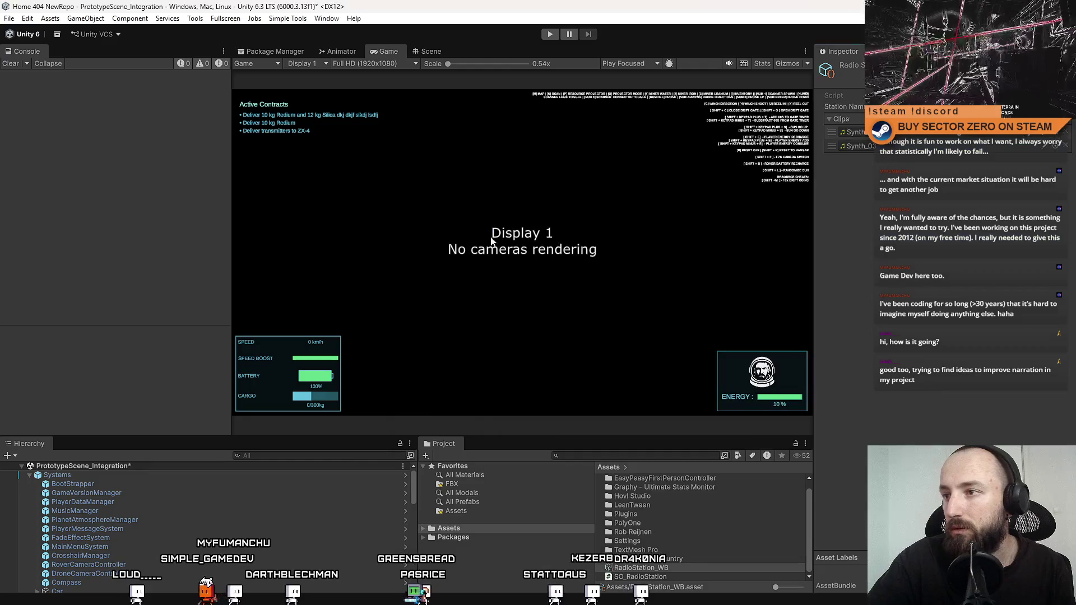
left_click(1067, 132)
left_click(451, 243)
double_click(451, 243)
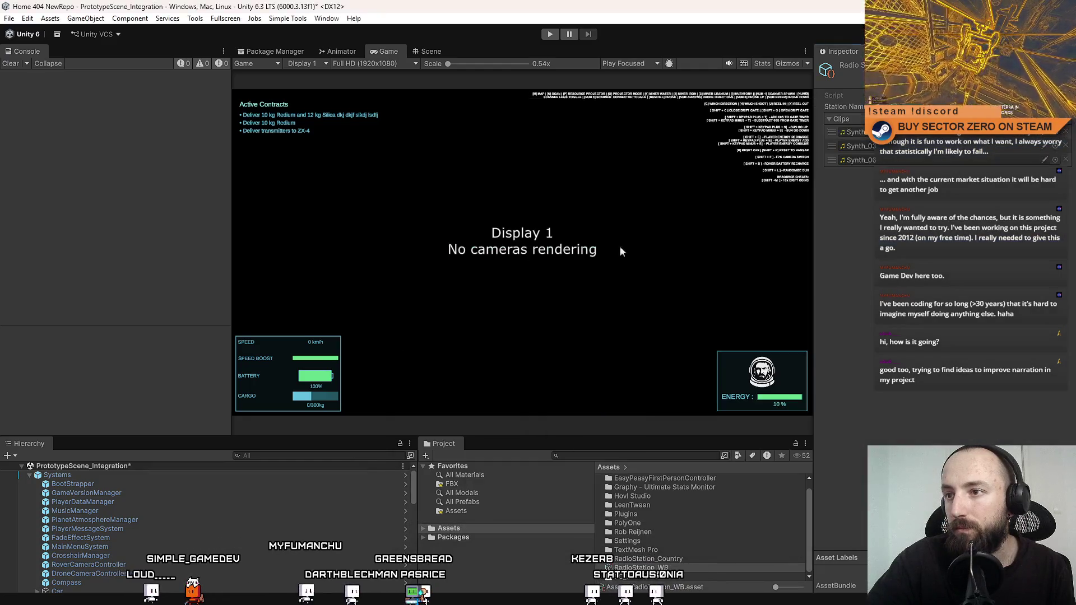
key("ctrl+d")
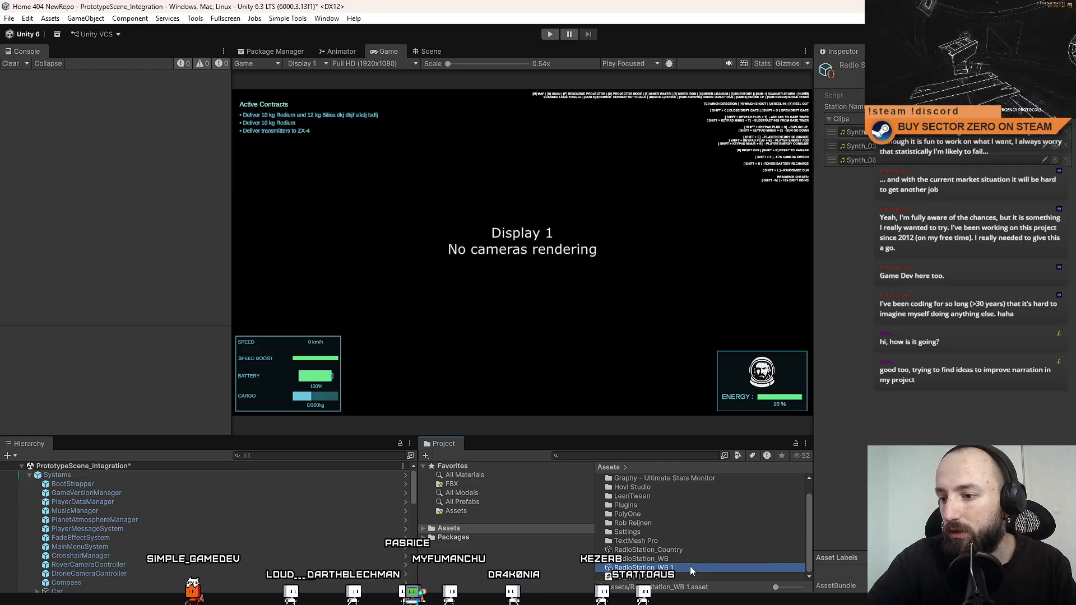
Rename the new duplicate to RadioStation_Ambient.
left_click(1068, 122)
left_click(1068, 123)
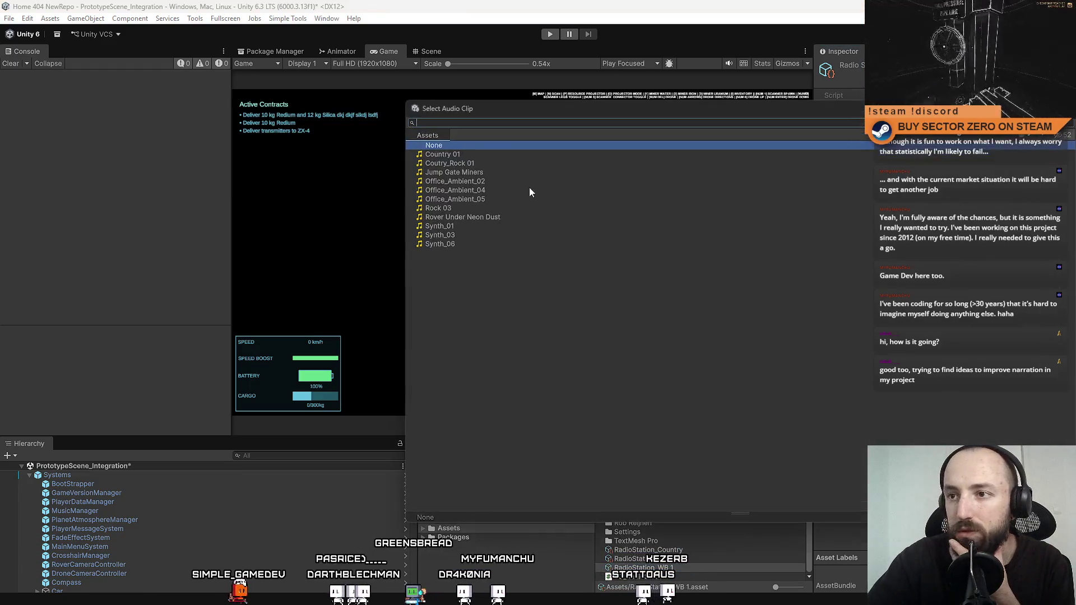
left_click(798, 557)
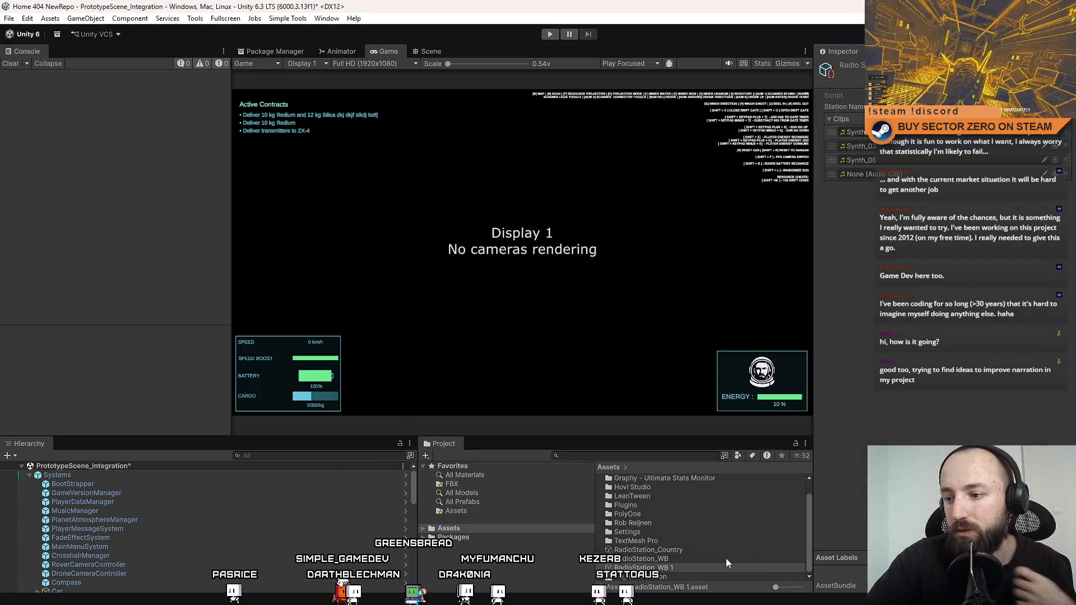
left_click(681, 569)
type("RadioStation_Ambient")
key("Return")
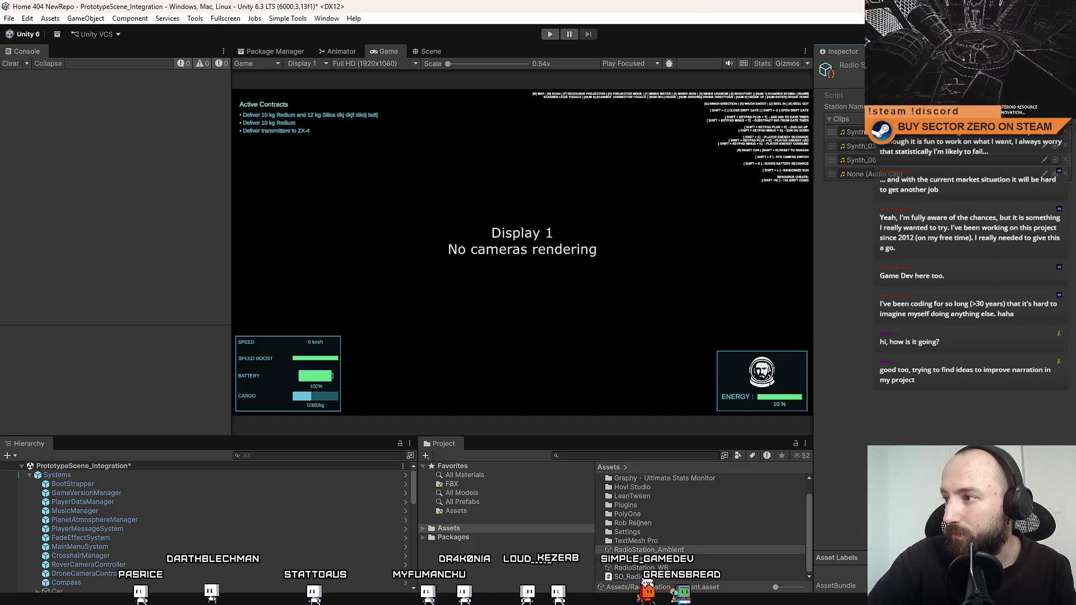
Replace its Synth clips with Office_Ambient_02 and another Office_Ambient clip, then show MusicManager's settings.
left_click(1005, 136)
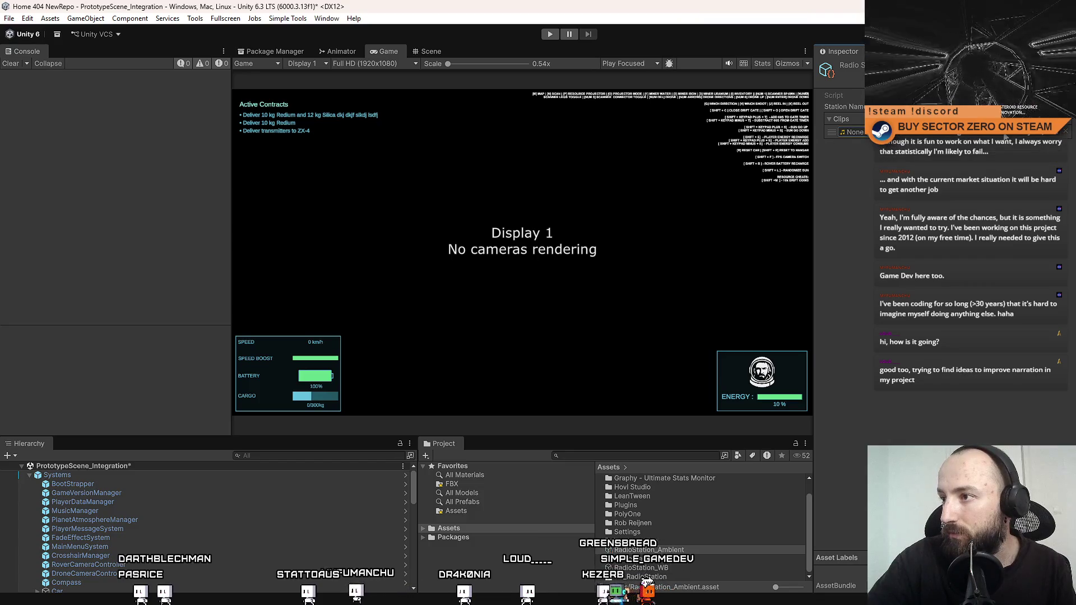
left_click(1069, 125)
left_click(489, 183)
double_click(489, 184)
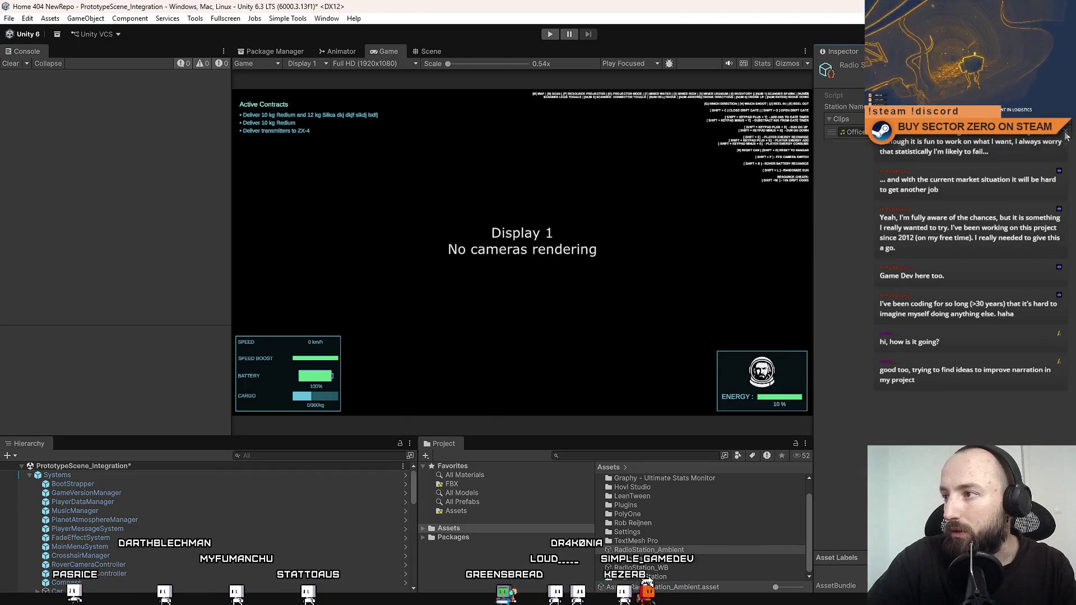
left_click(1057, 147)
left_click(1069, 146)
double_click(530, 187)
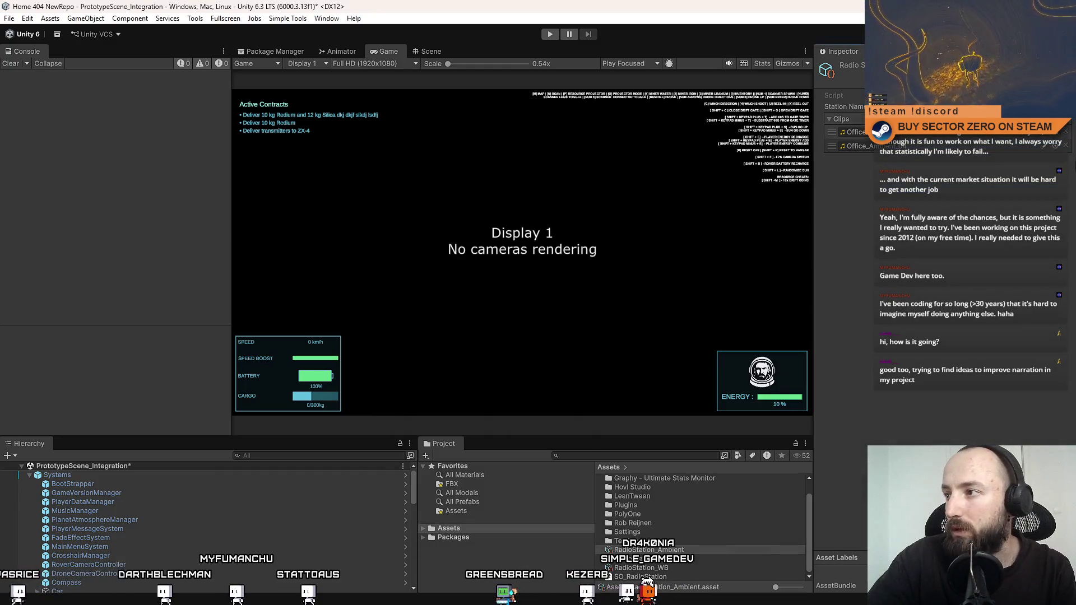
left_click(1069, 124)
double_click(533, 200)
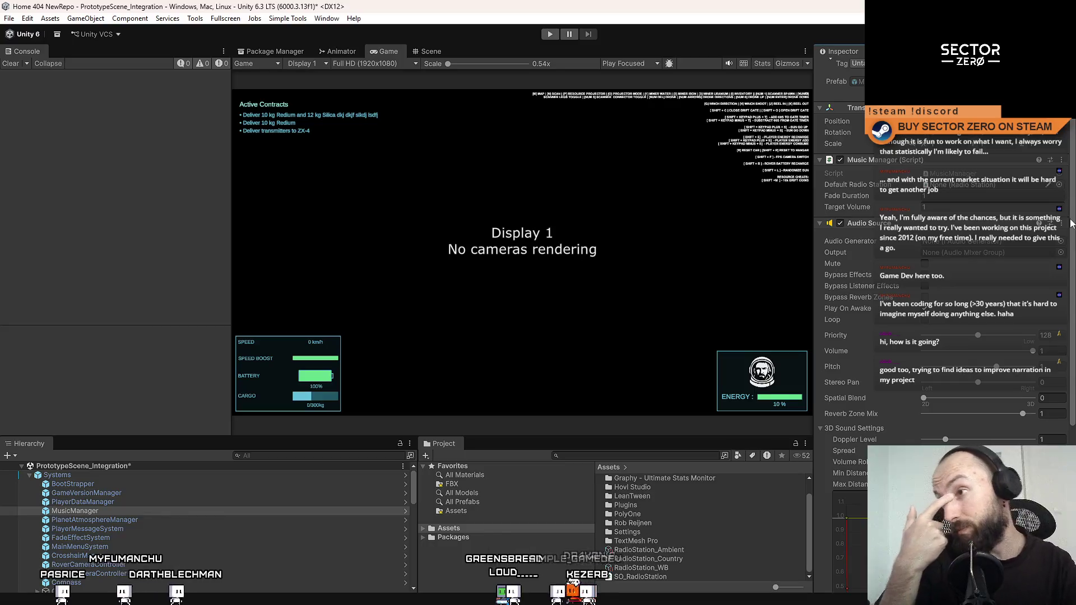
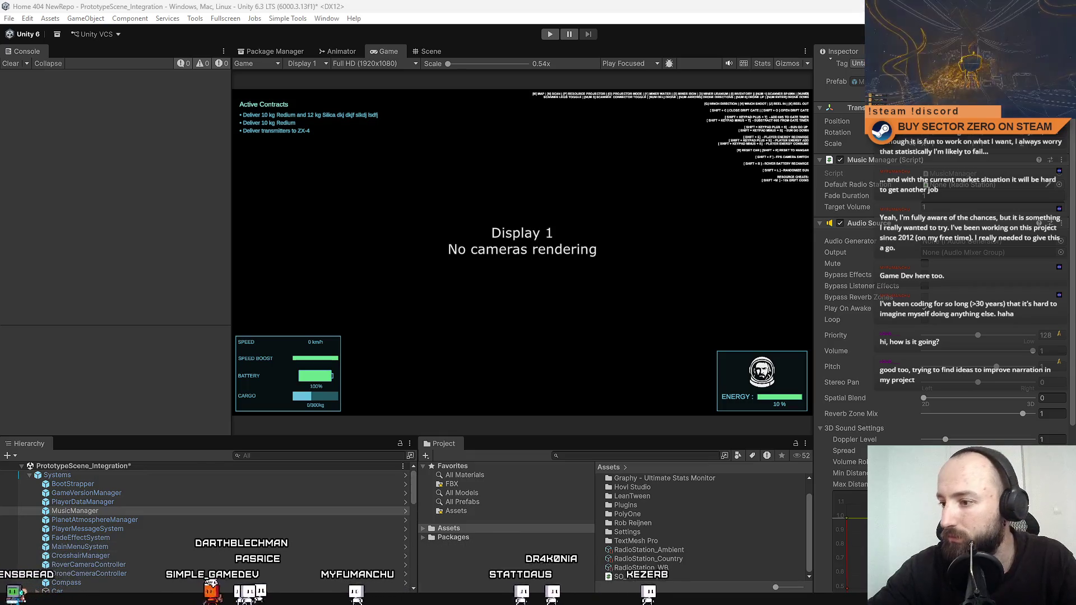
Open the MusicManager script from Unity's Inspector as MusicManager.cs in Visual Studio.
scroll(901, 408, "up", 1)
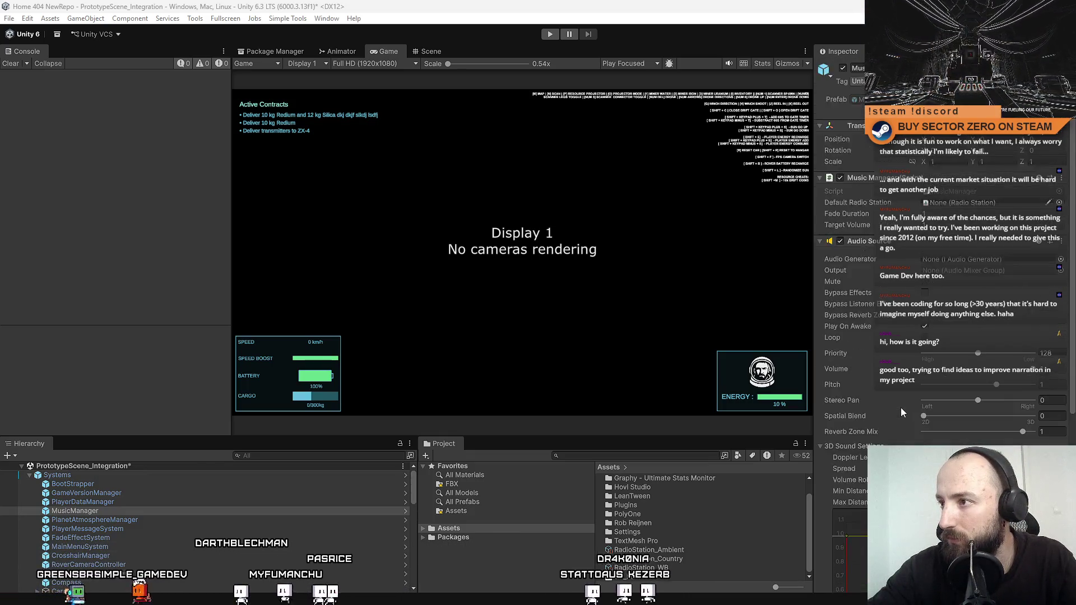
left_click(976, 193)
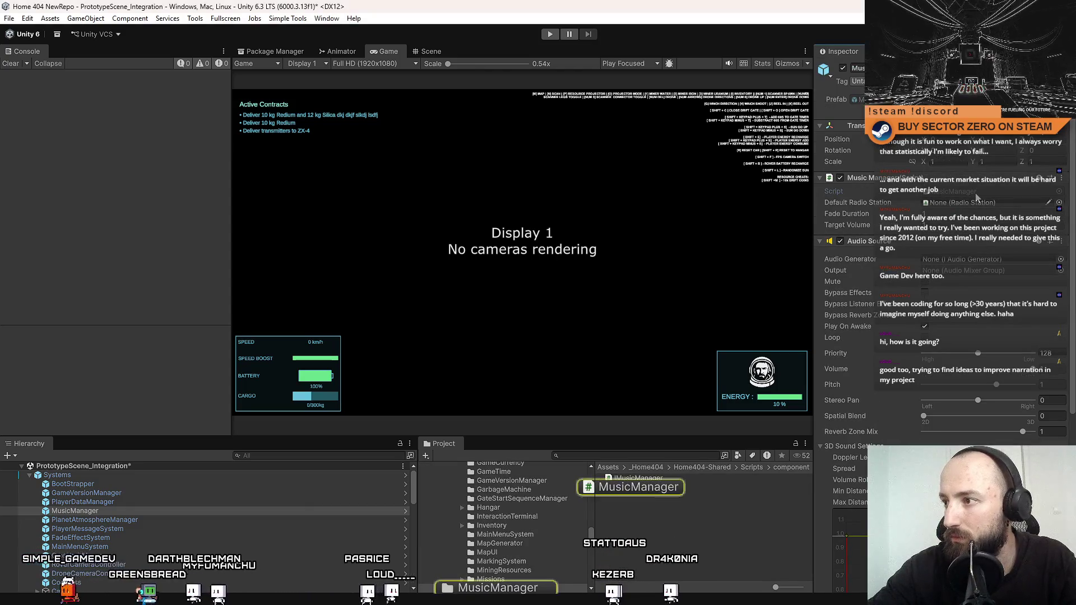
left_click(976, 193)
left_click(493, 240)
left_click(486, 307)
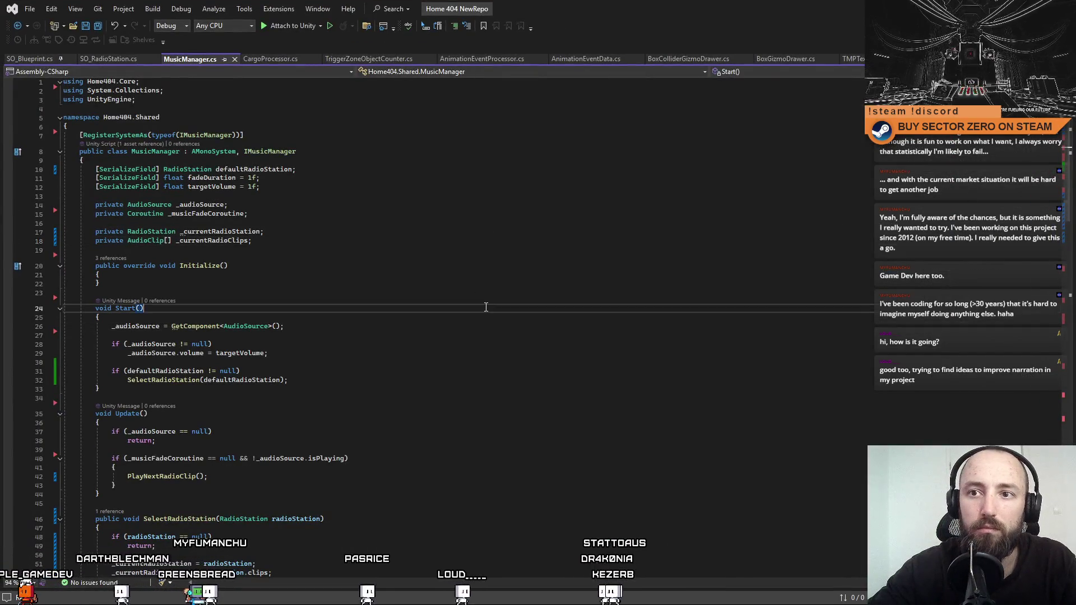
left_click(272, 192)
left_click_drag(96, 169, 198, 178)
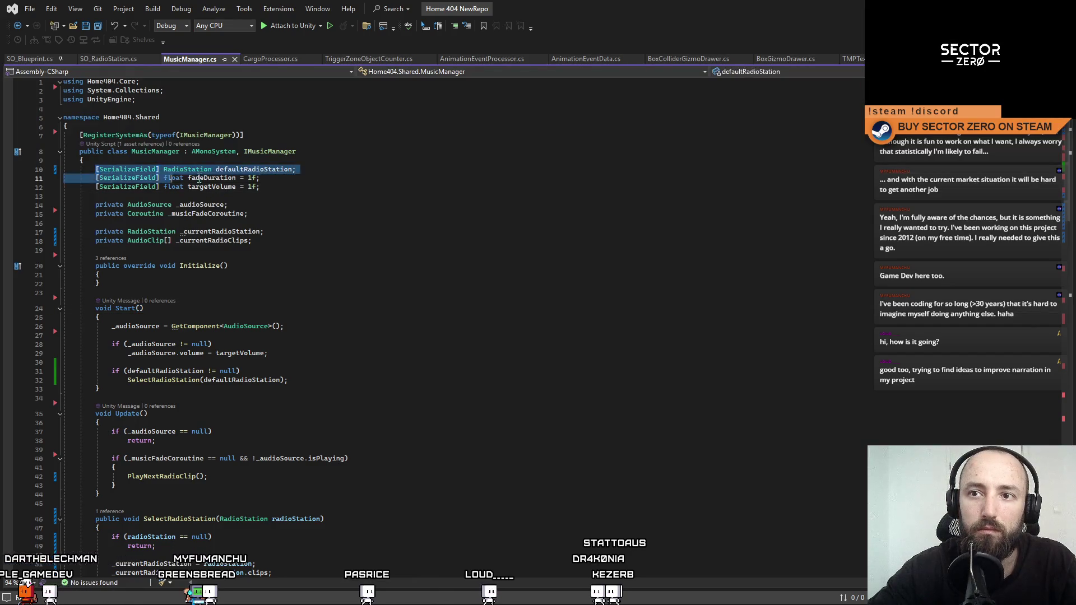
left_click(404, 229)
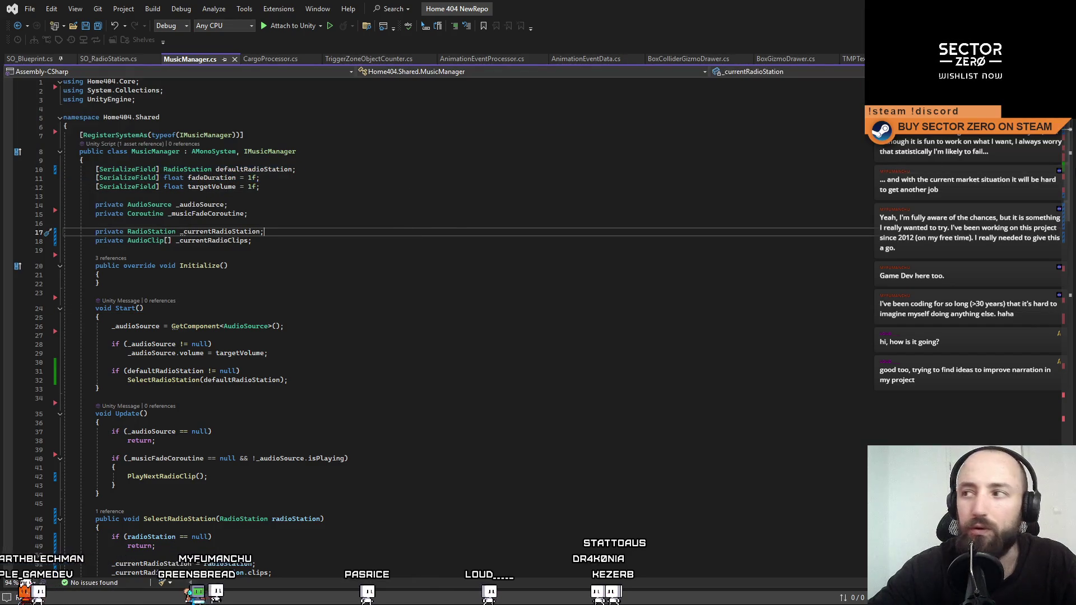
scroll(1074, 161, "down", 20)
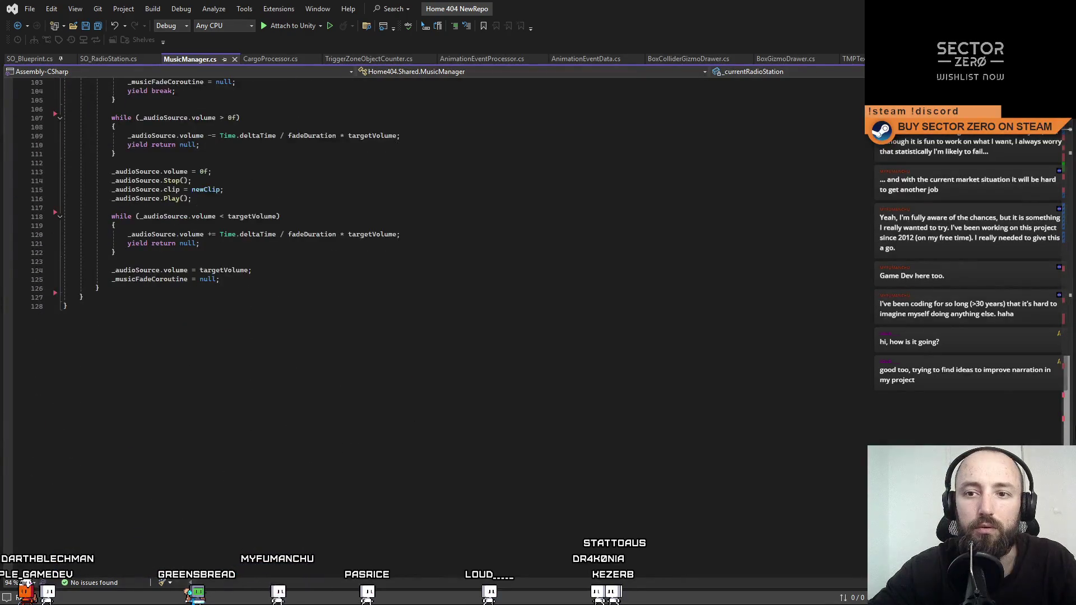
scroll(1069, 193, "up", 20)
key("Up")
key("Up")
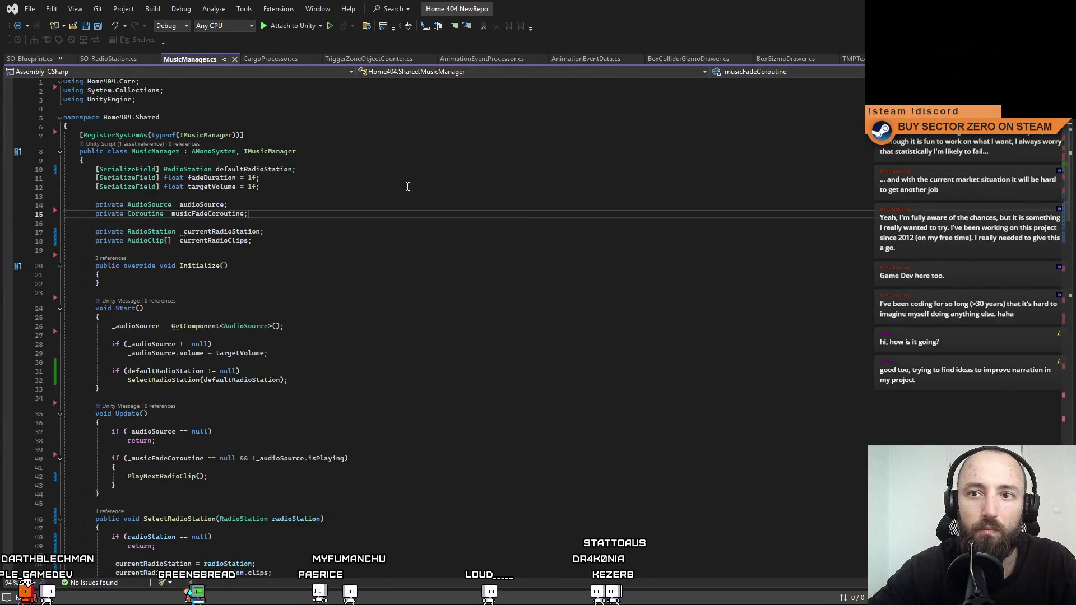
left_click(184, 168)
left_click(129, 162)
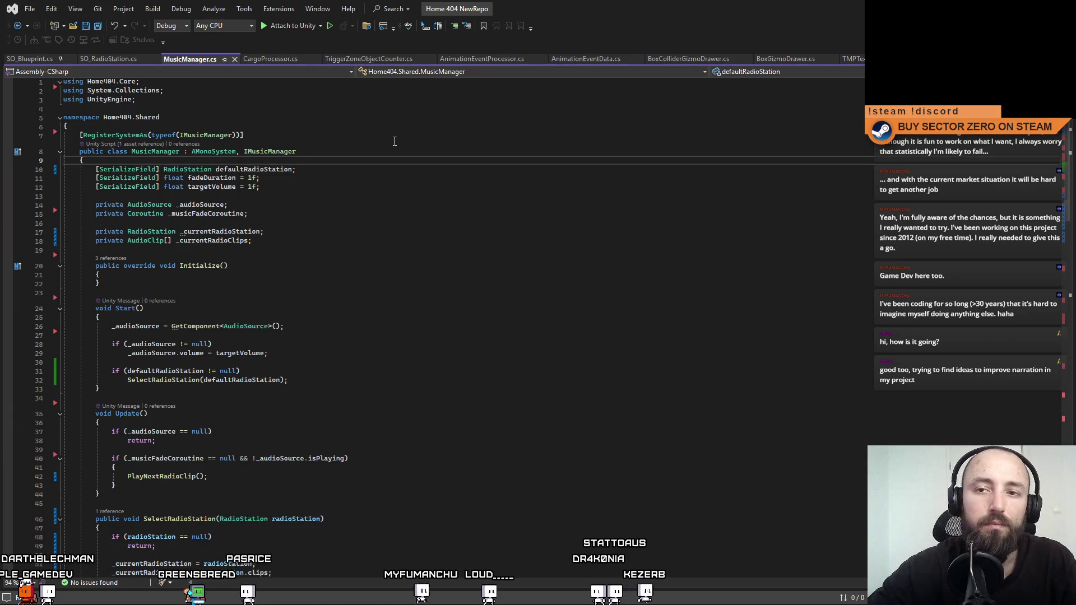
Declare a [SerializeField] List<RadioStation> field named availableStations on a new line.
key("Return")
type("[S")
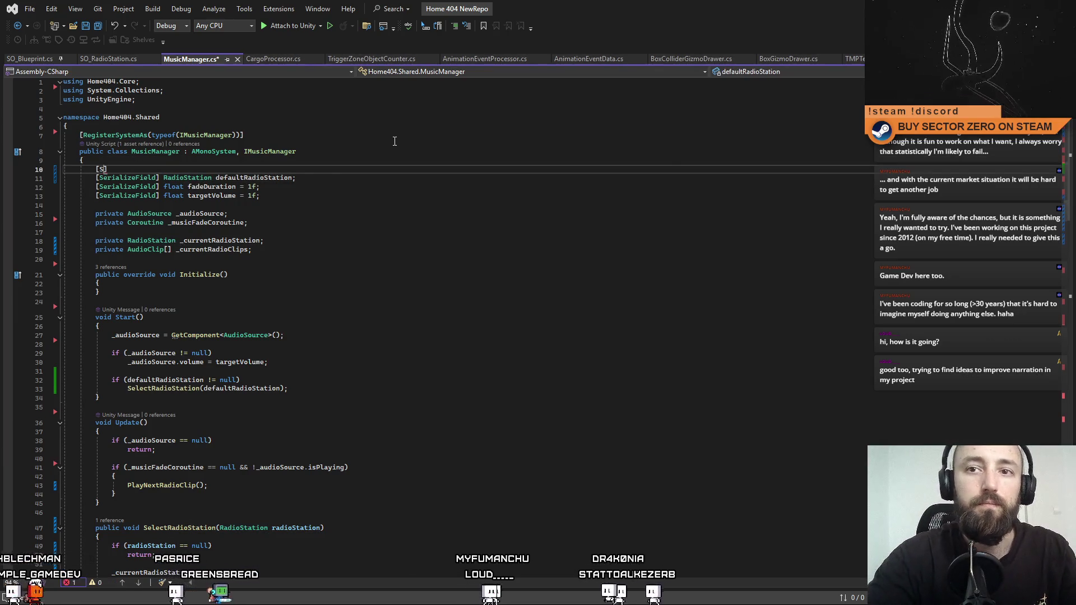
type("]")
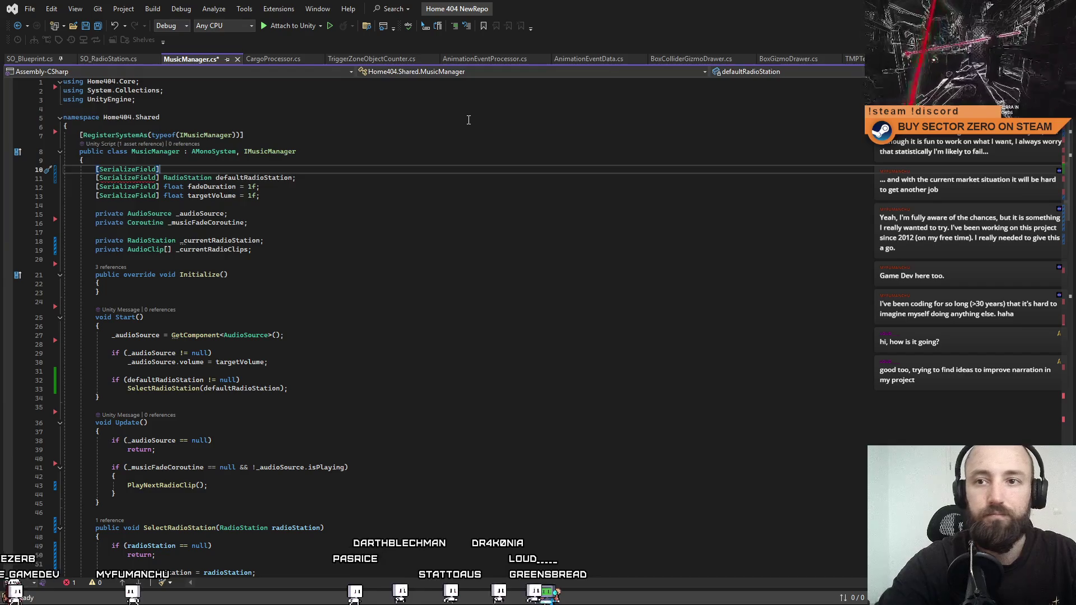
type("List<RadioStation")
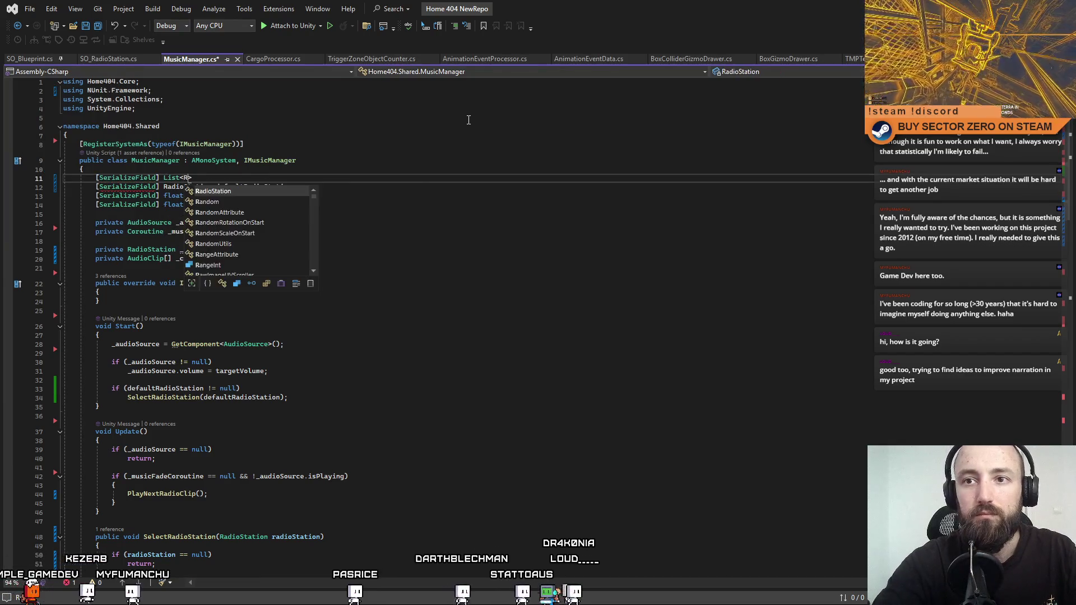
type(">")
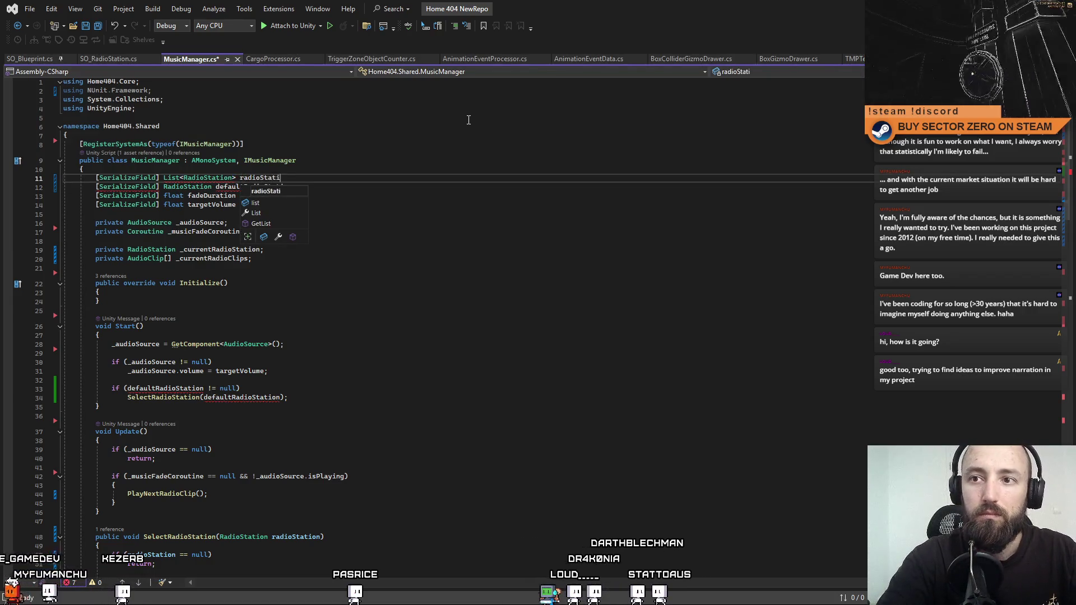
key("BackSpace")
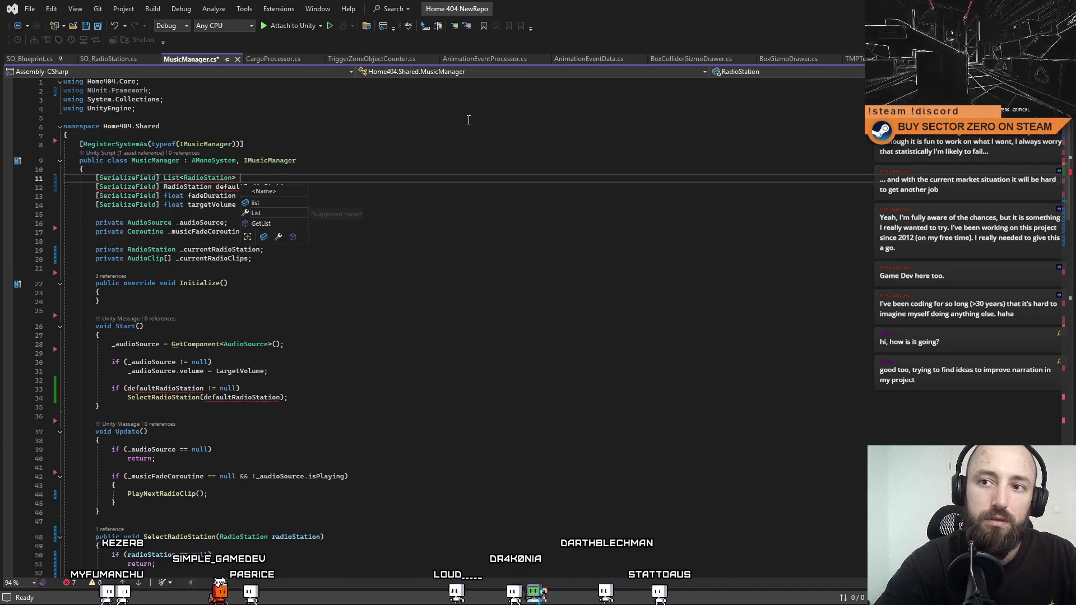
type("a")
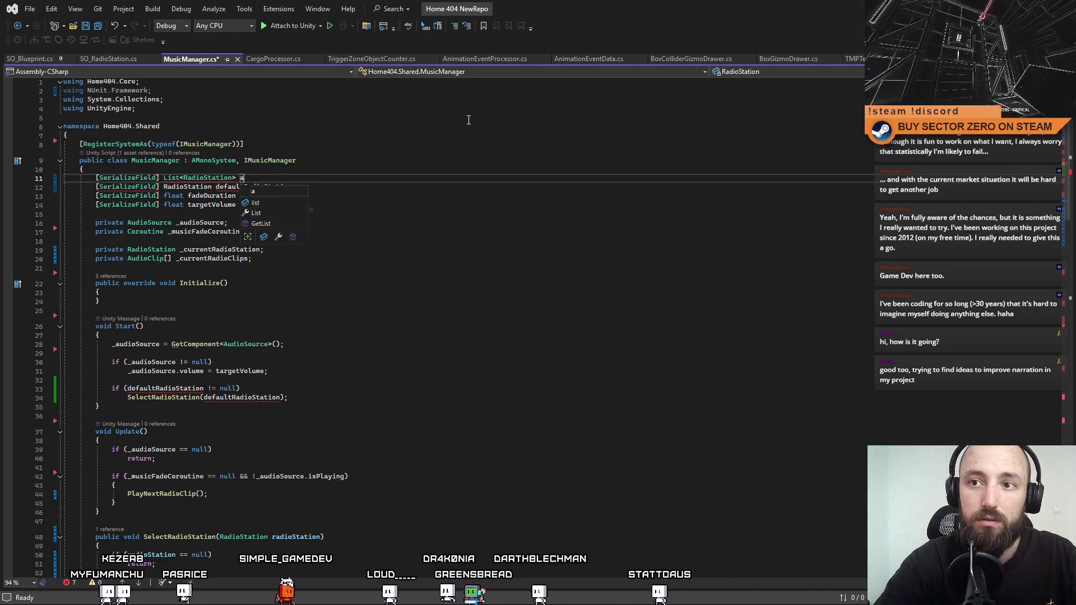
type("vailab")
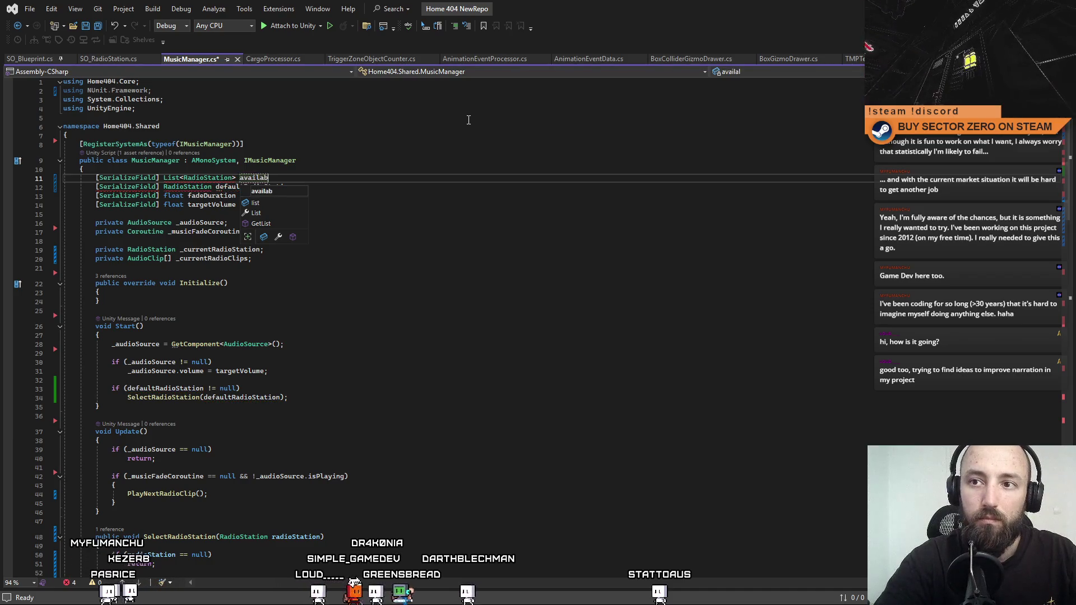
type("leStations")
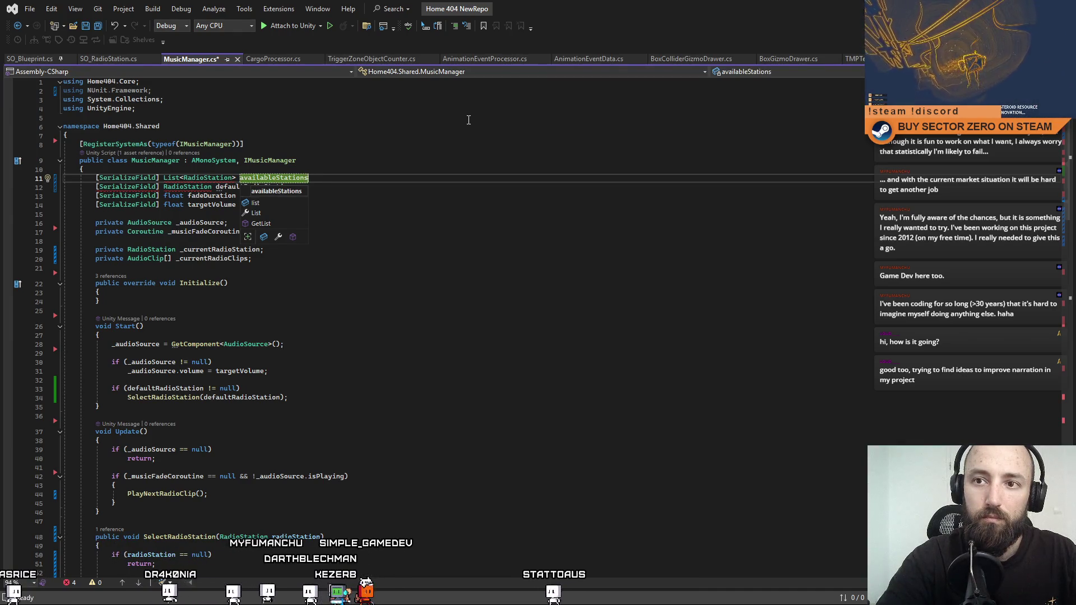
Initialise availableStations with a target-typed new() and close the line with a semicolon.
type(" = new")
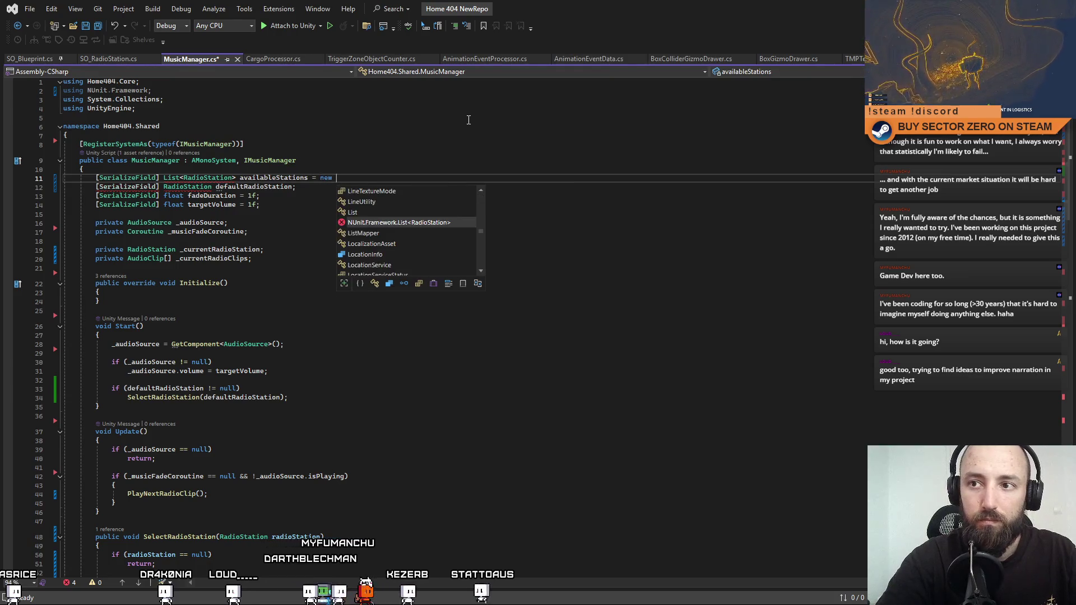
key("Tab")
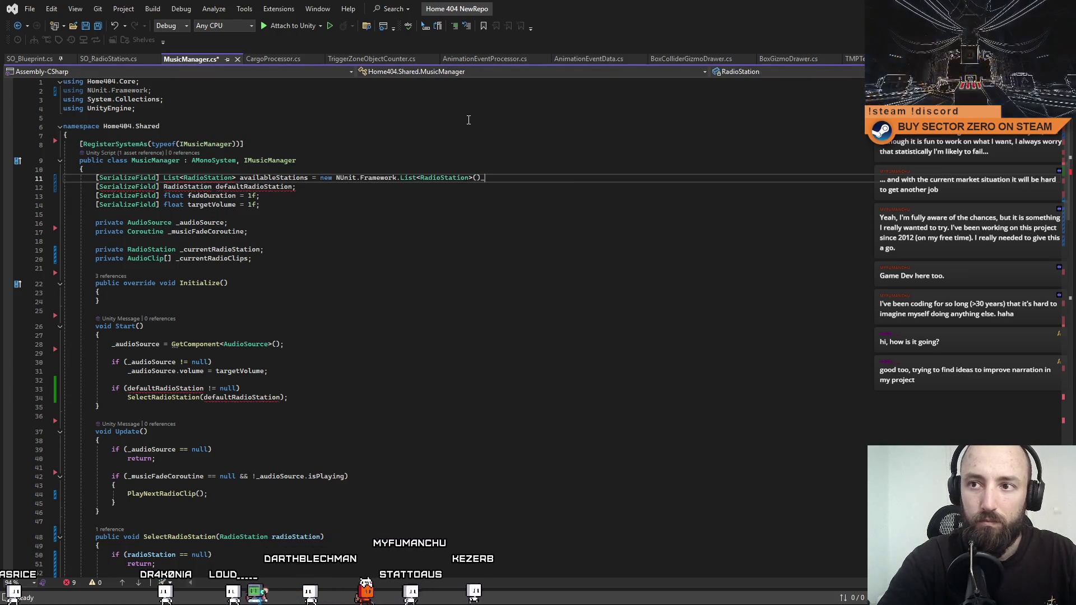
key("ctrl+period")
key("Return")
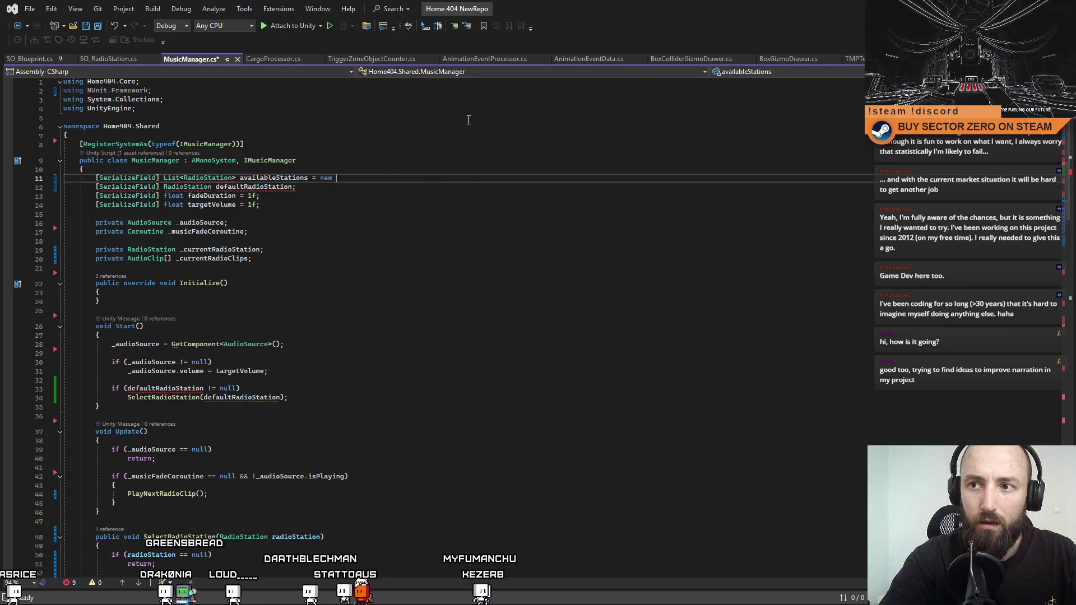
type("(;")
left_click(499, 232)
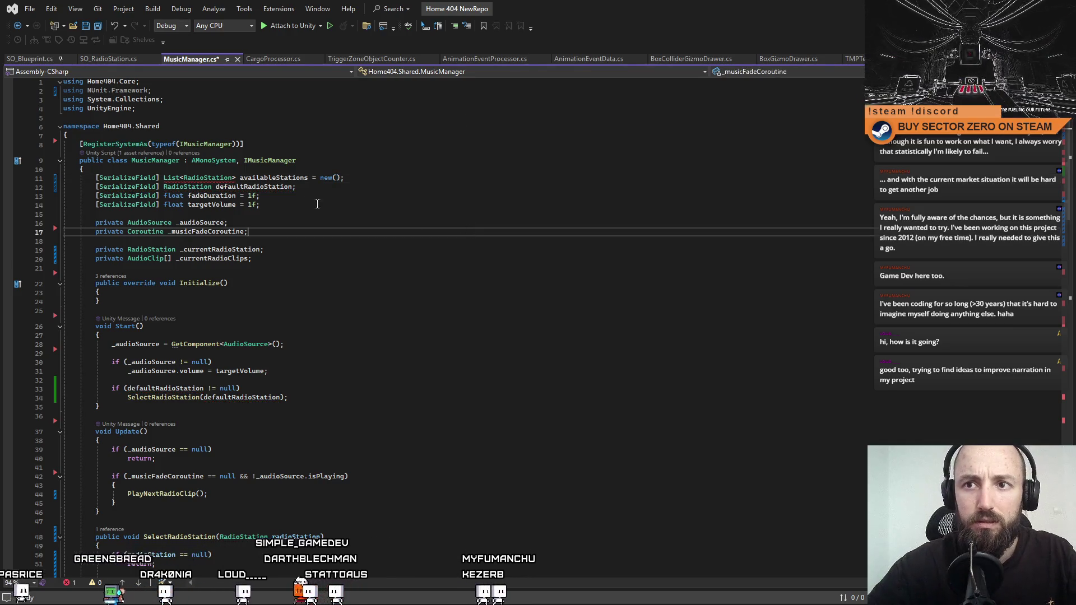
mouse_move(216, 178)
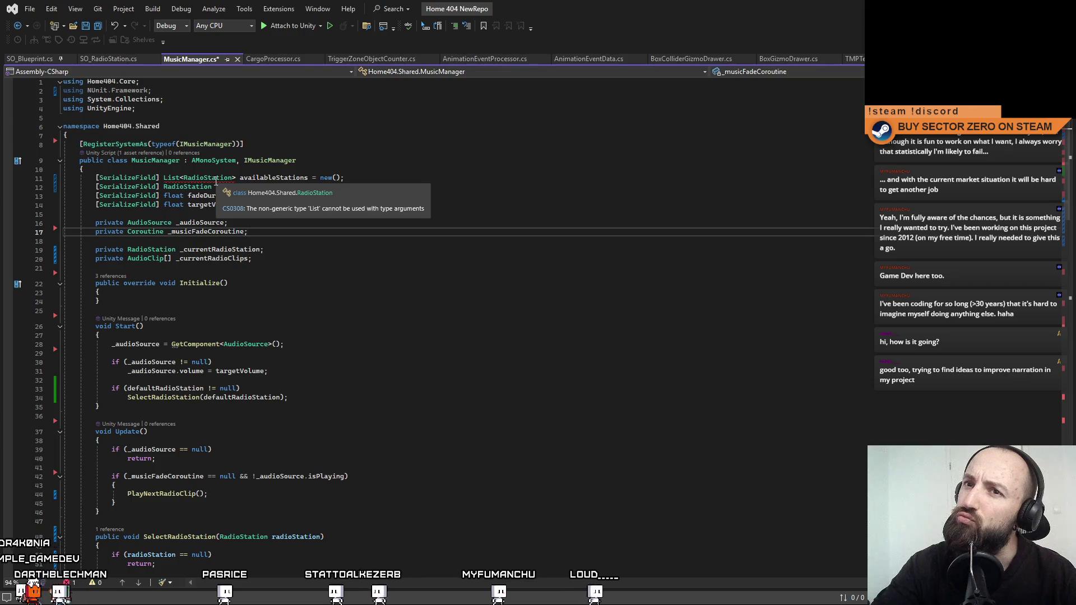
Replace the NUnit.Framework import with using System.Collections.Generic and save MusicManager.cs.
left_click_drag(193, 102, 68, 100)
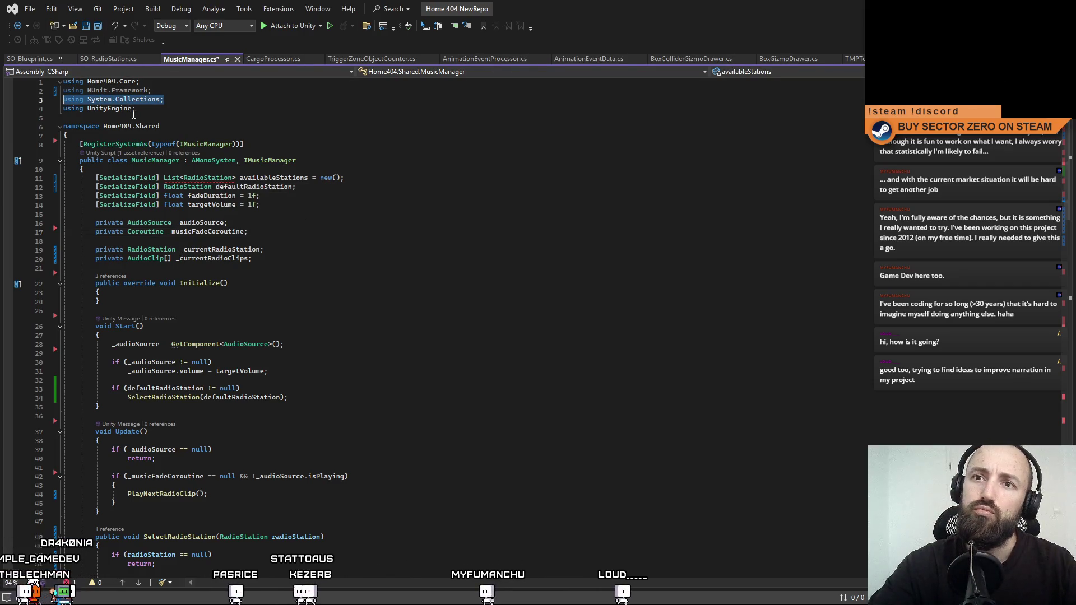
key("ctrl+d")
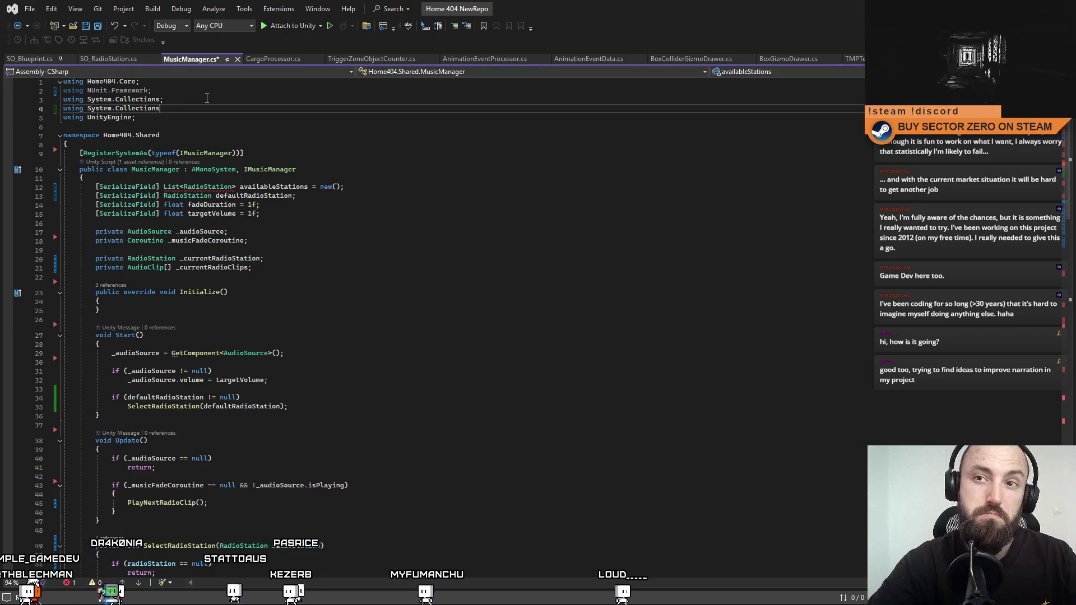
left_click(538, 260)
left_click(177, 88)
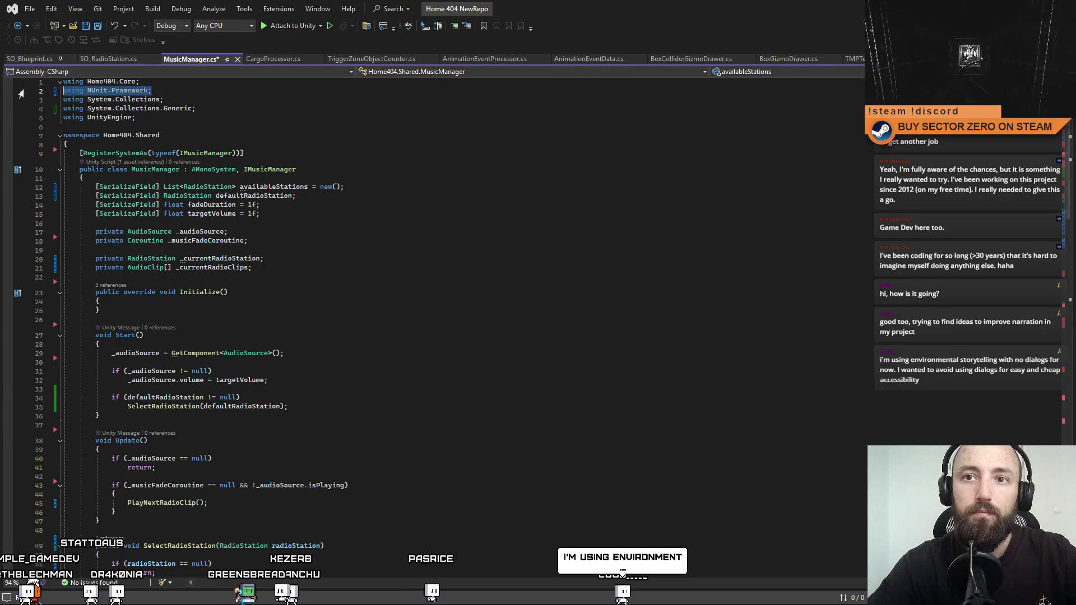
key("ctrl+x")
left_click(403, 234)
key("ctrl+s")
Select the availableStations field name to confirm the CS0308 error has cleared.
left_click(382, 222)
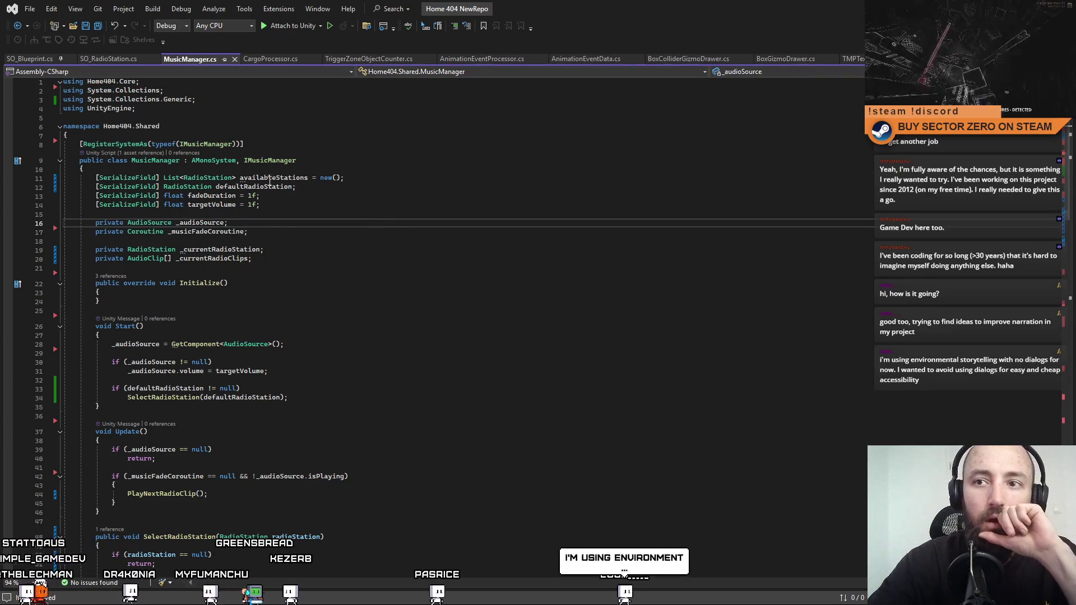
double_click(270, 178)
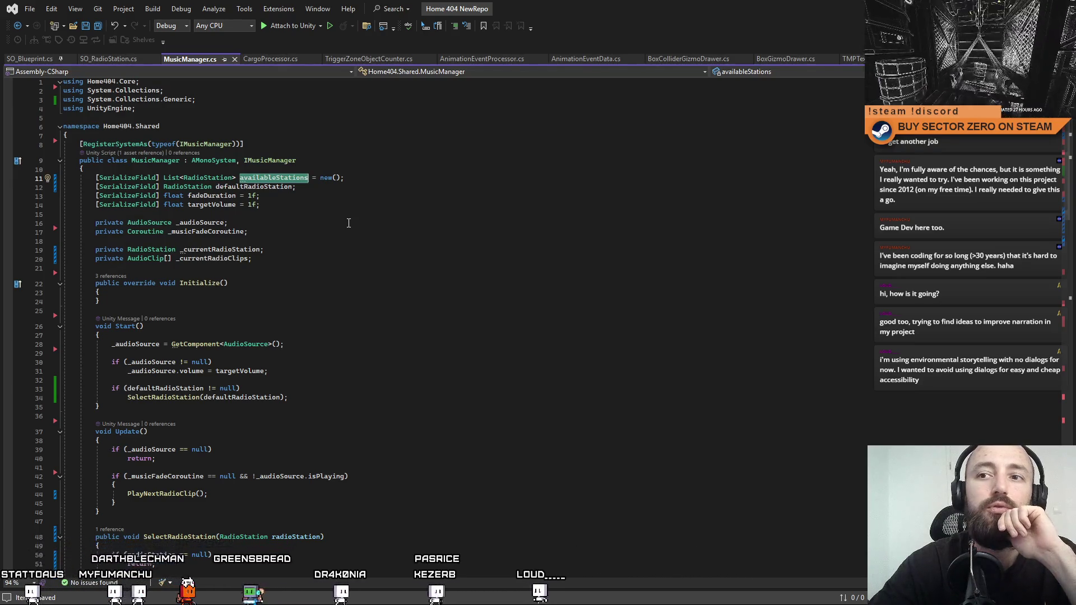
left_click(539, 223)
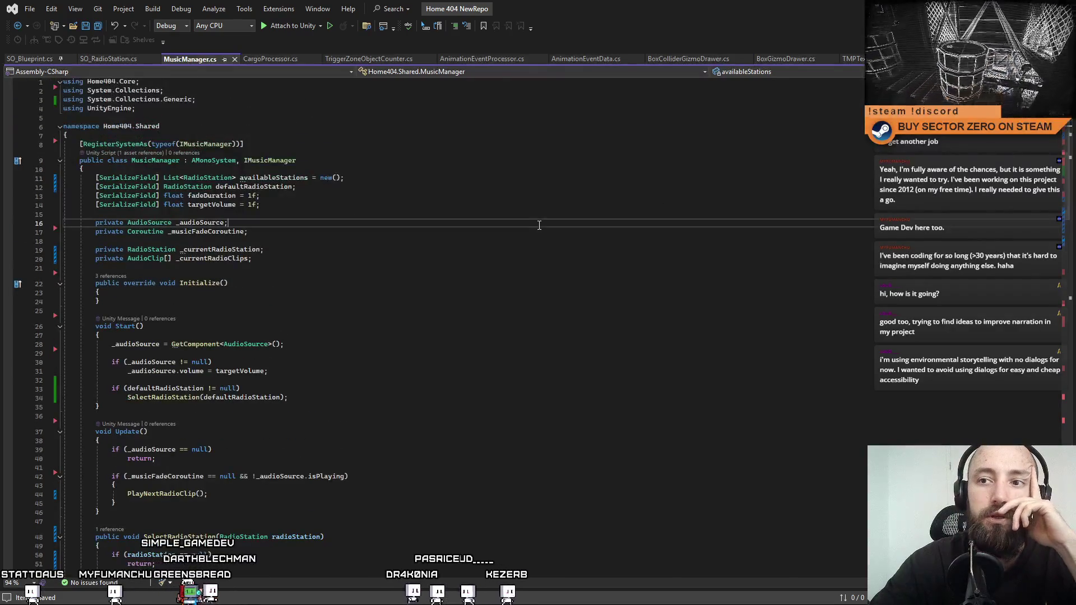
double_click(307, 178)
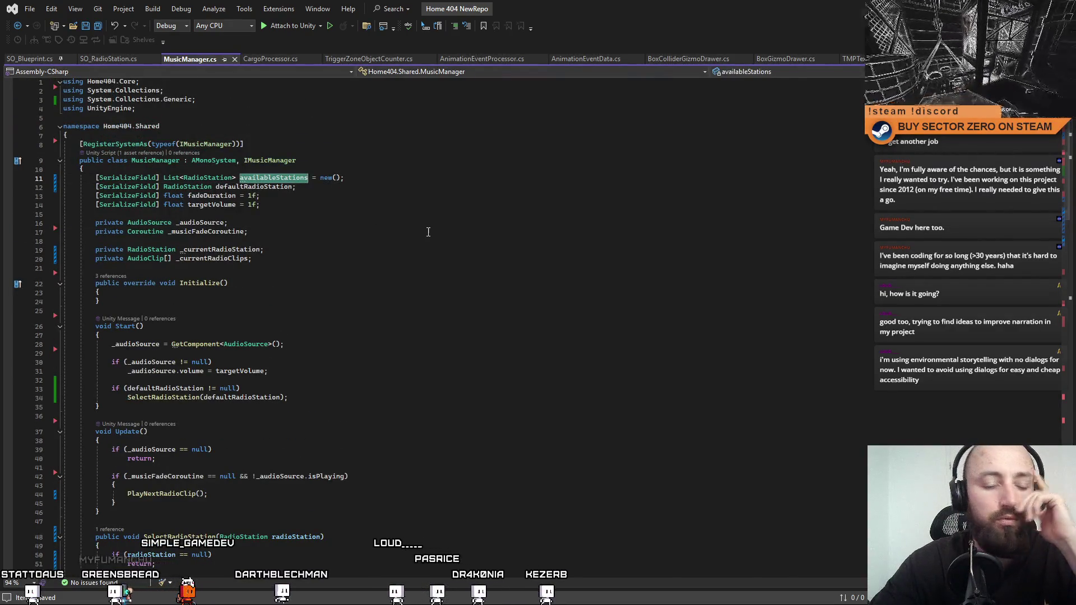
left_click(453, 247)
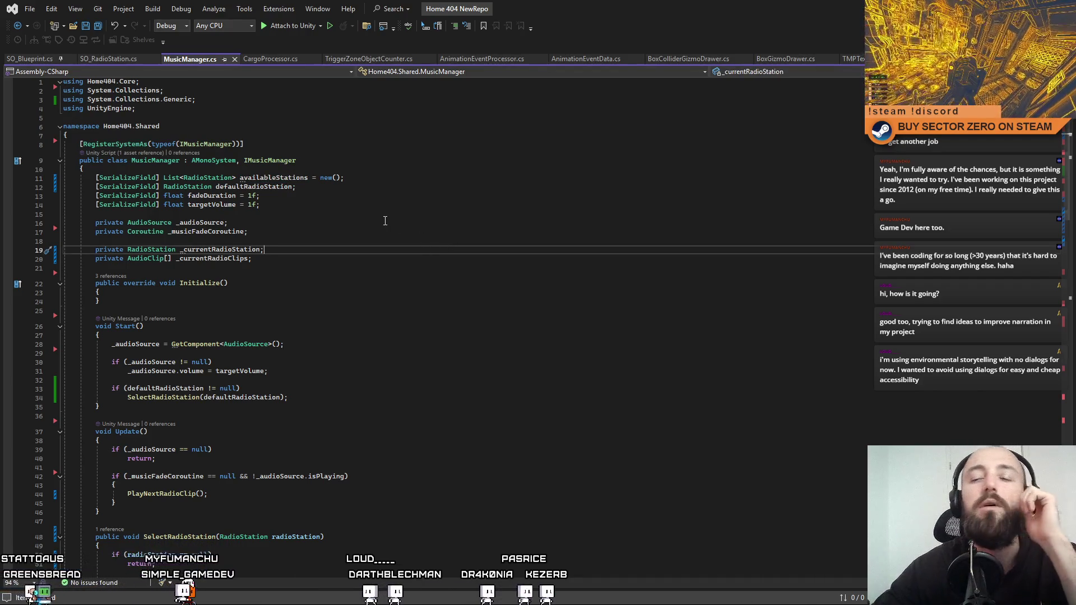
double_click(286, 178)
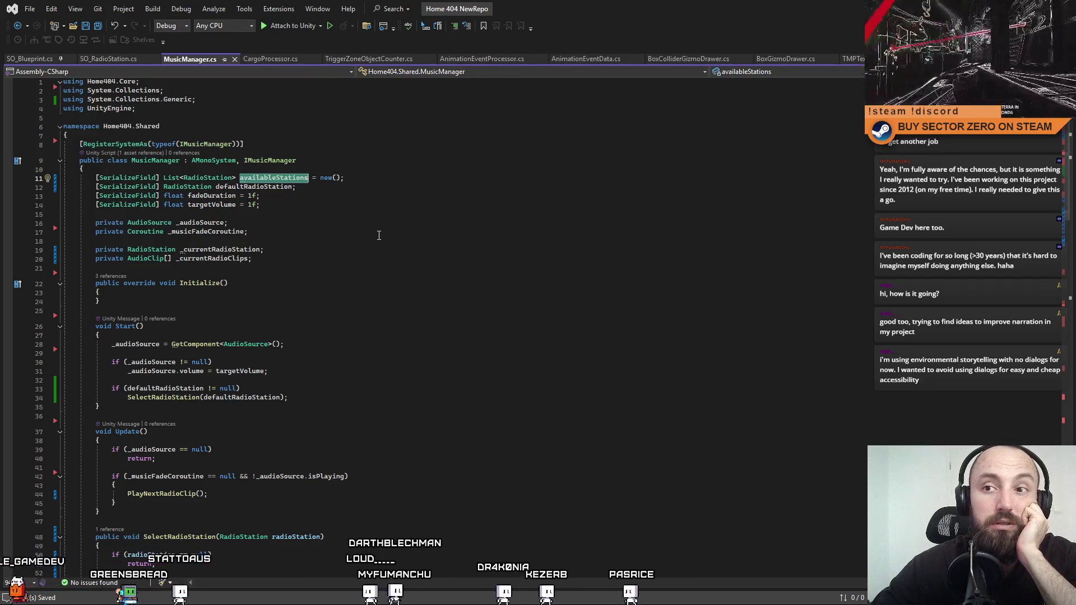
scroll(432, 325, "down", 20)
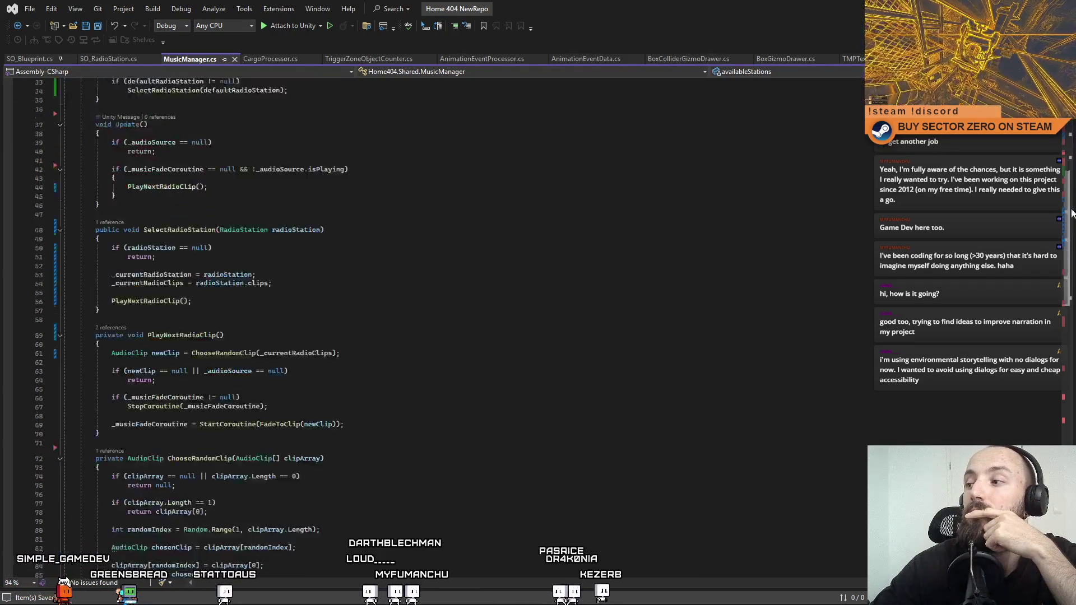
scroll(1071, 250, "up", 13)
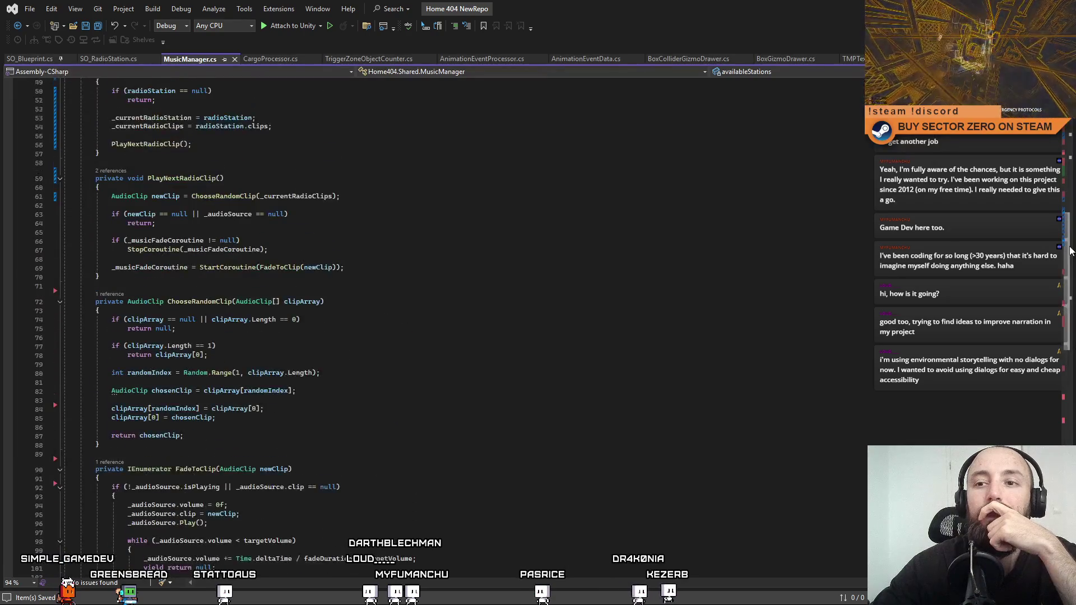
scroll(1071, 251, "up", 8)
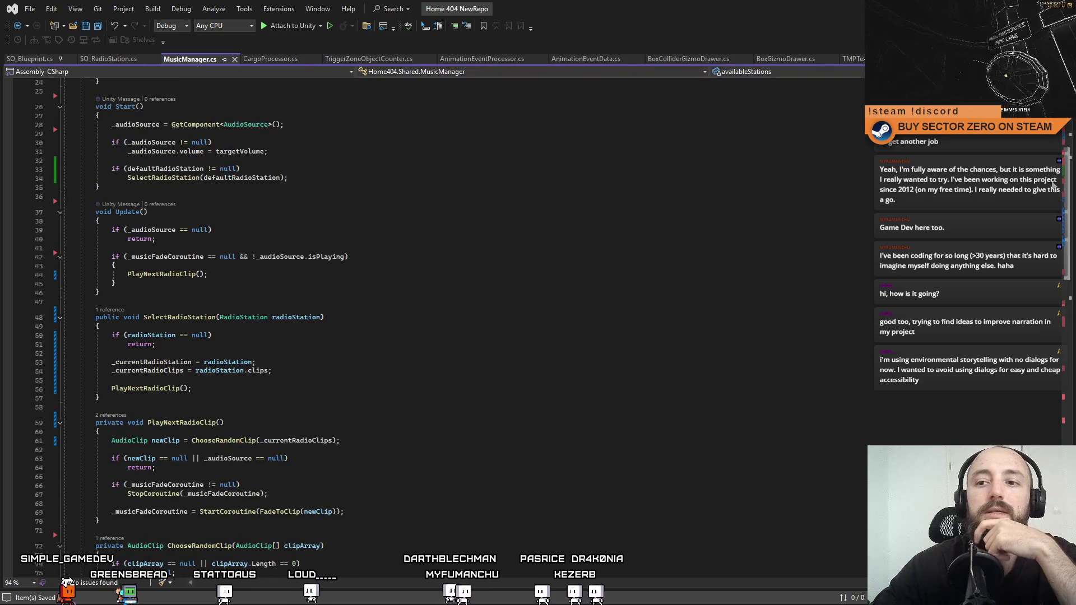
scroll(678, 230, "up", 5)
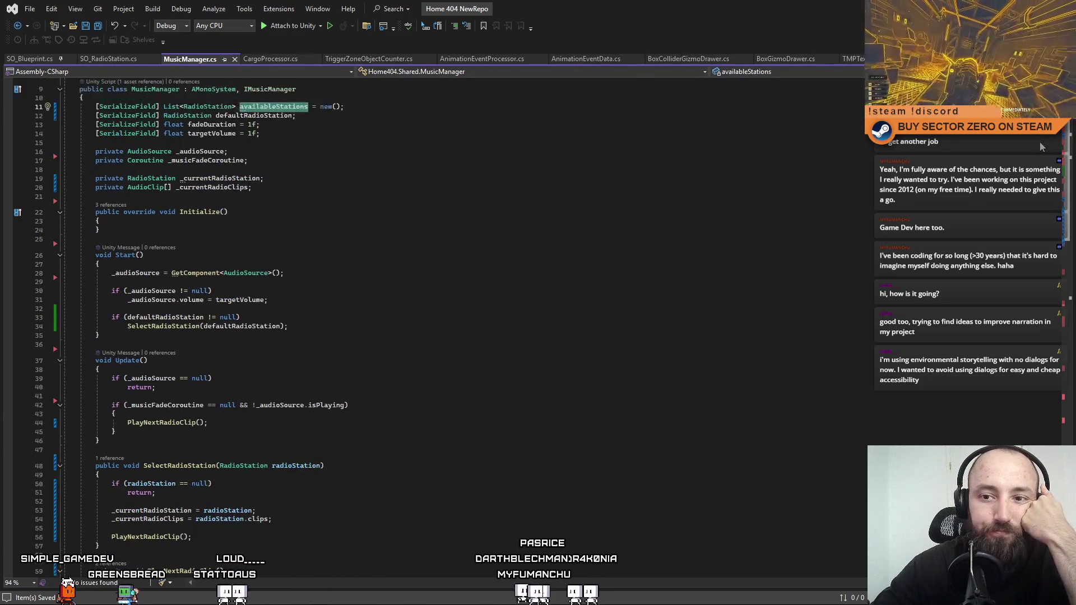
scroll(679, 230, "up", 3)
double_click(273, 178)
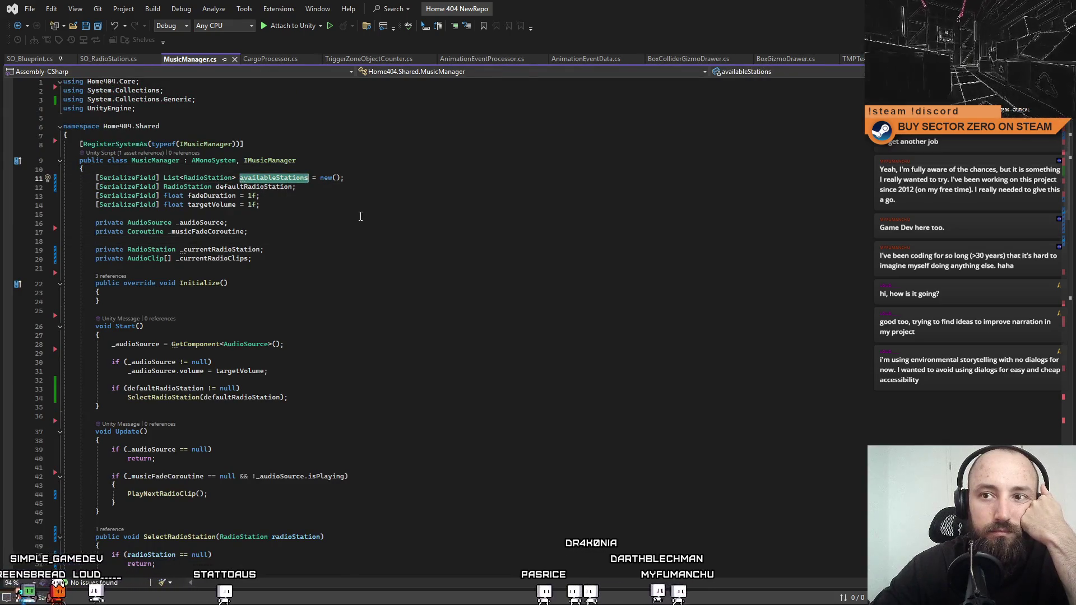
left_click(359, 259)
left_click(395, 233)
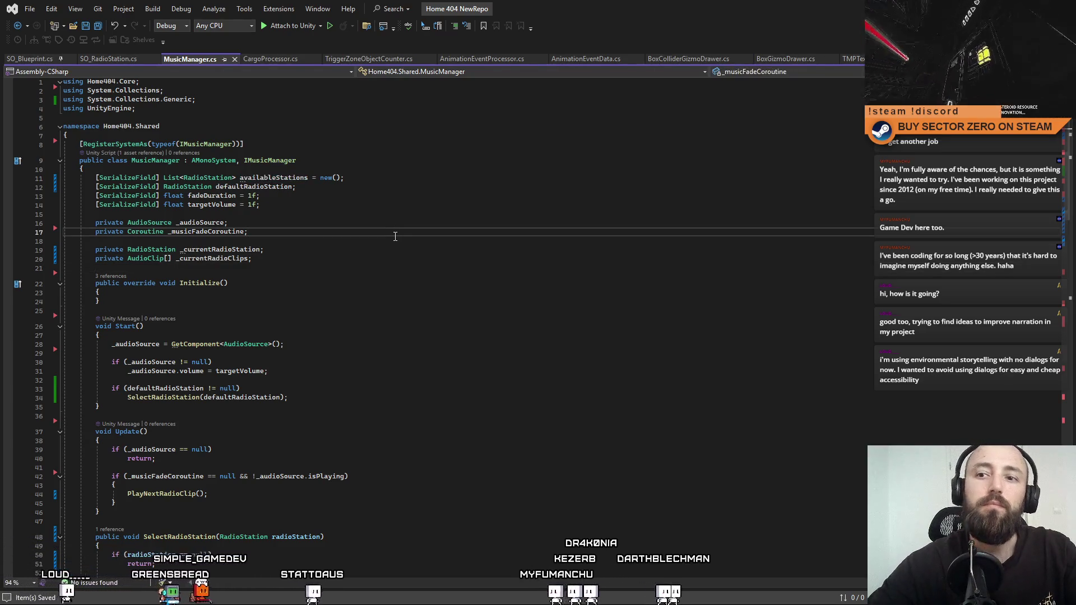
key("Down")
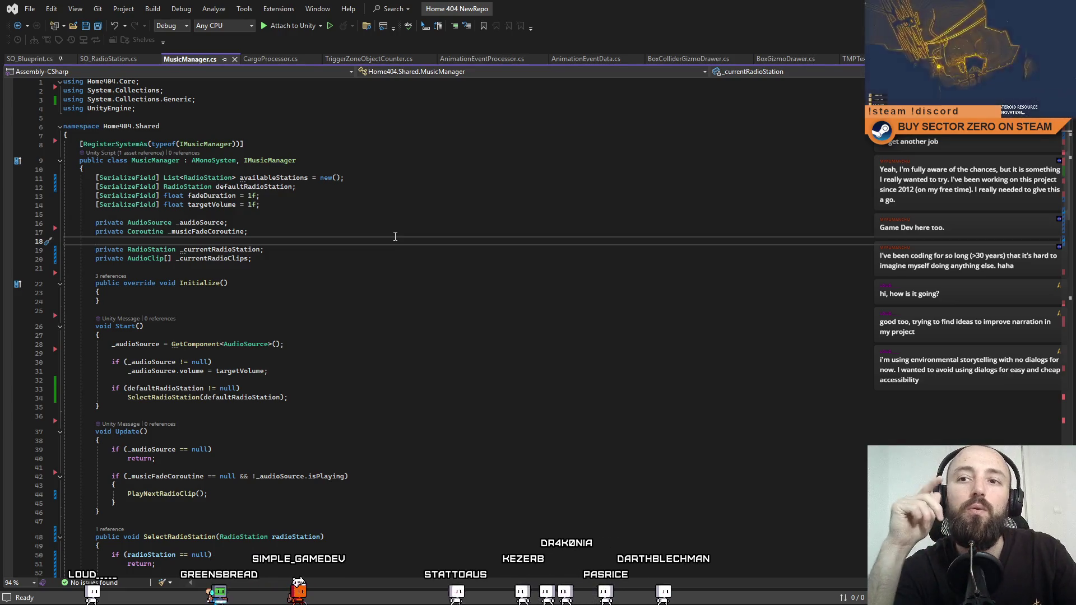
left_click(356, 246)
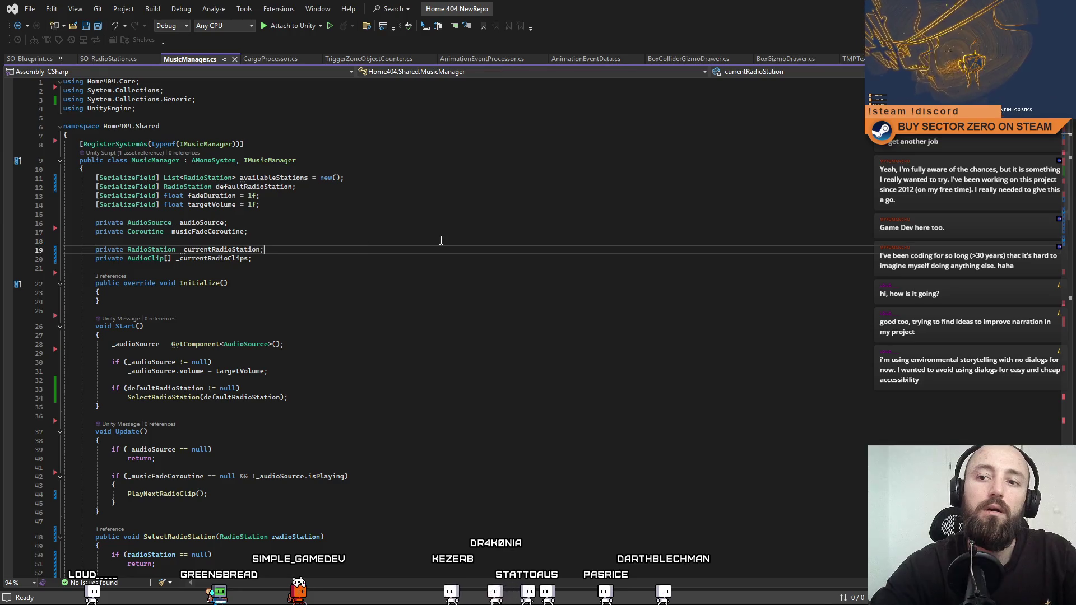
Add a private int _currentRadioStationIndex field on its own line below _currentRadioStation.
key("Return")
key("Return")
key("Up")
type("private ")
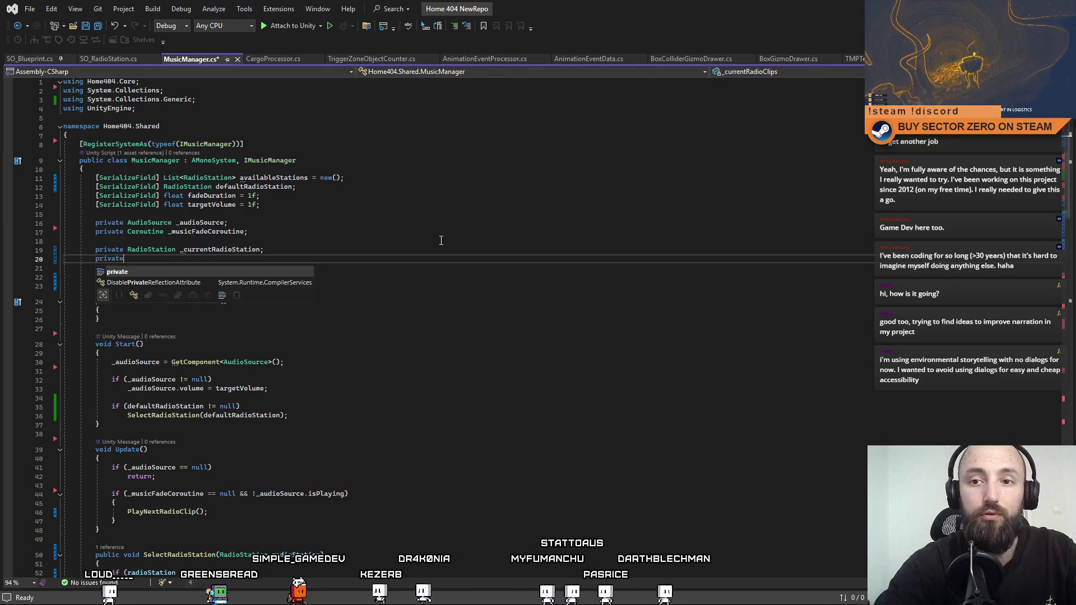
type("int _cur")
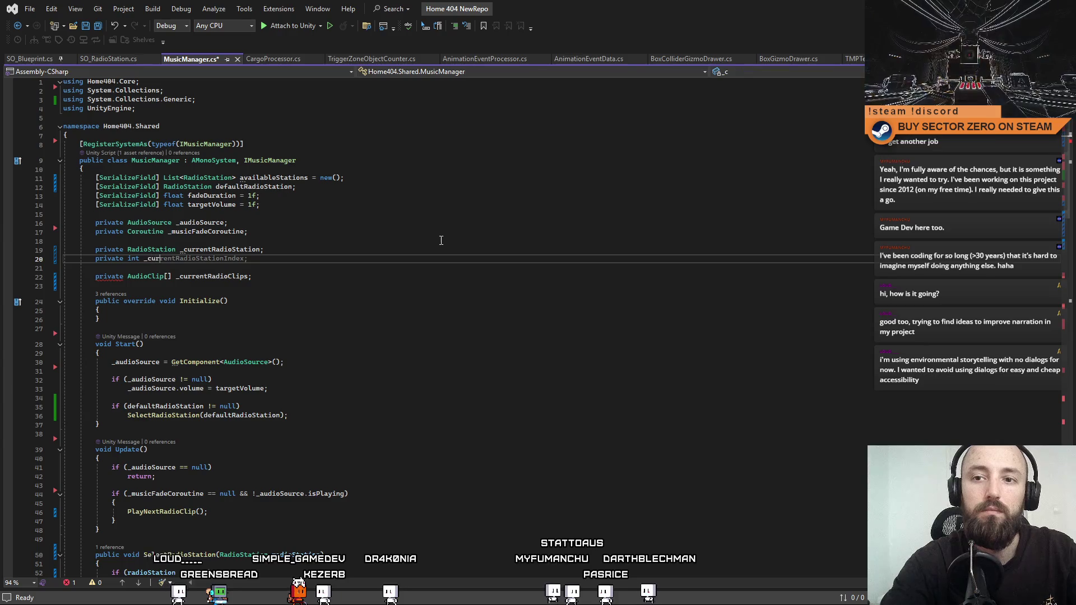
type("rentRadioStationID")
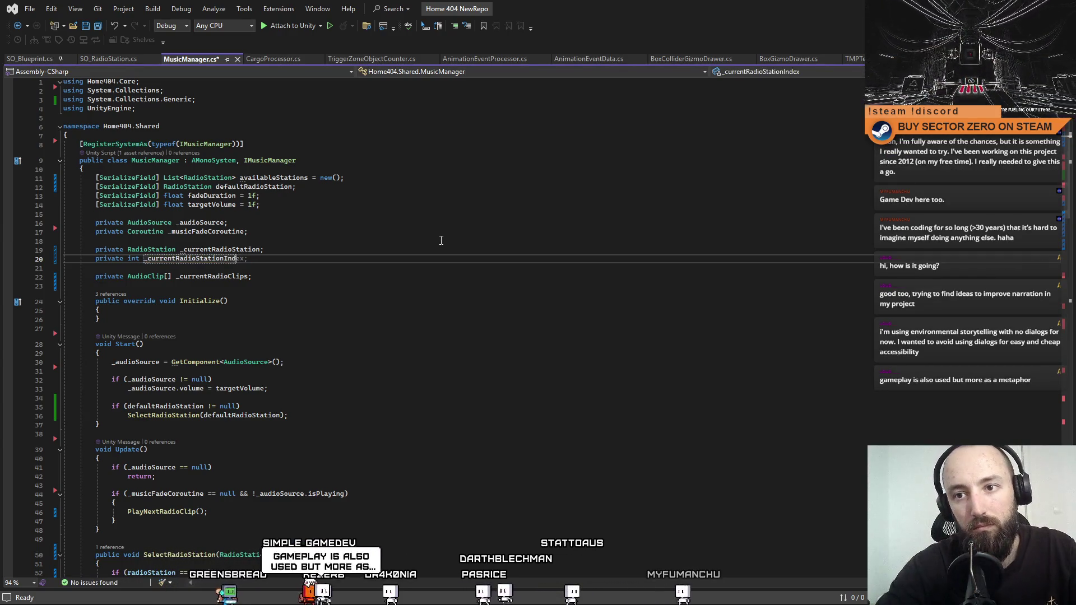
key("BackSpace")
key("BackSpace")
type("Index;")
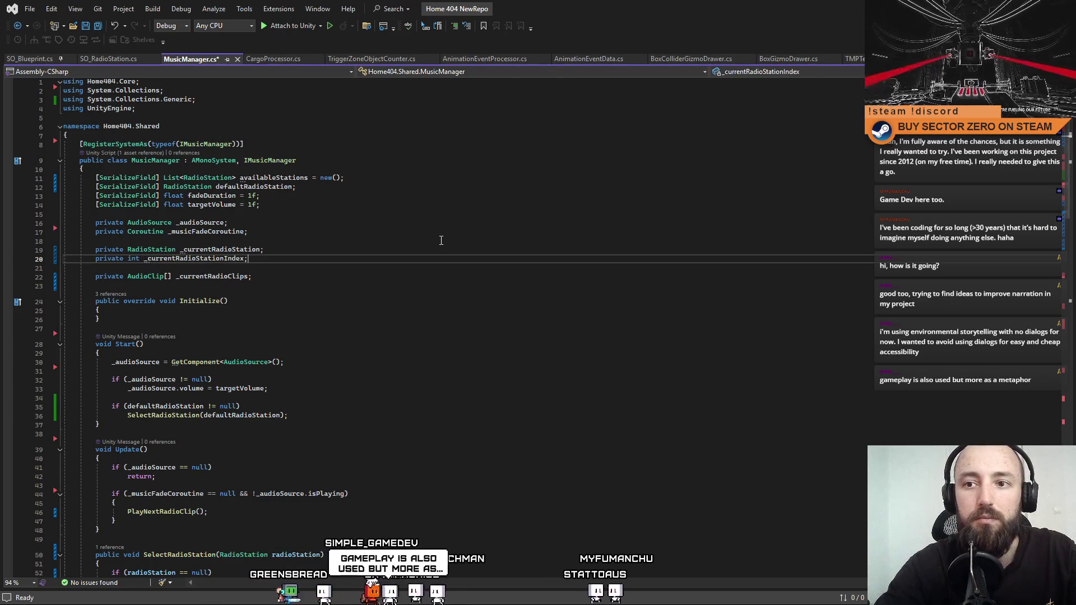
left_click(441, 240)
left_click(393, 262)
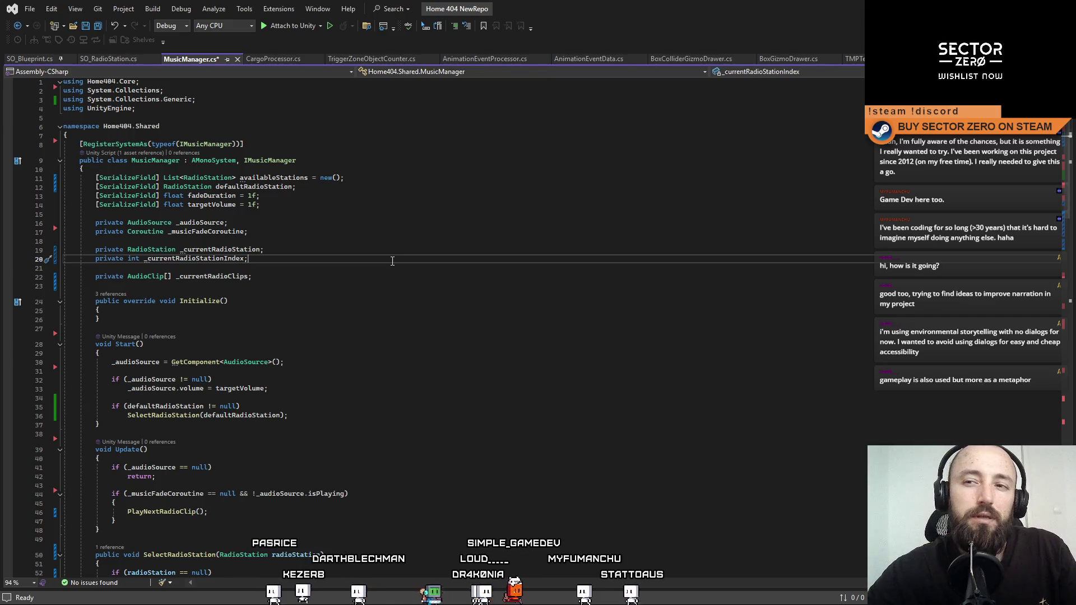
key("Up")
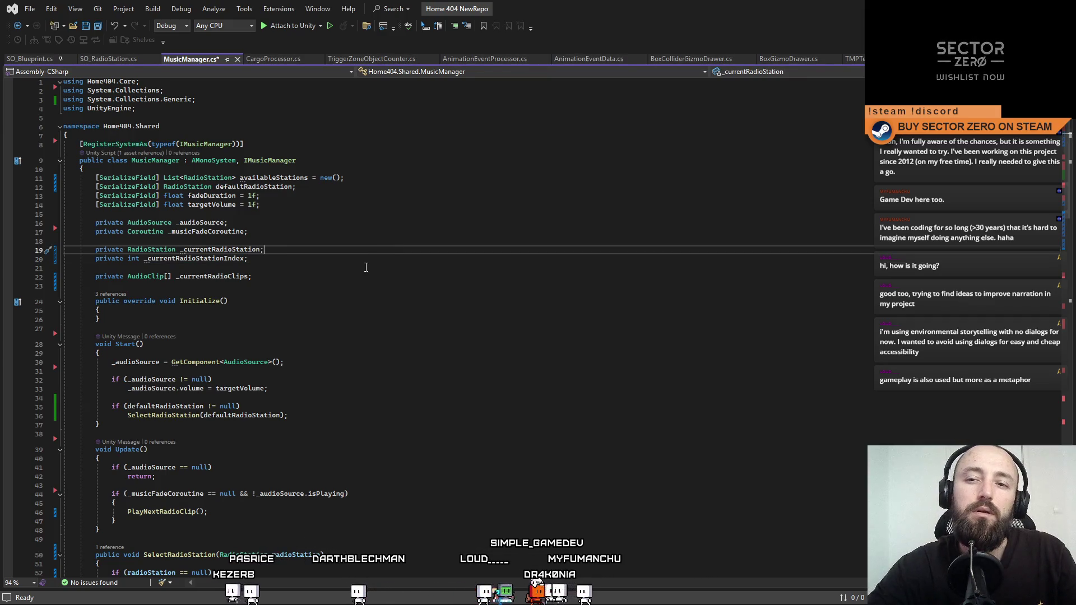
key("Down")
key("Down")
key("Down")
scroll(583, 306, "down", 10)
scroll(584, 307, "up", 10)
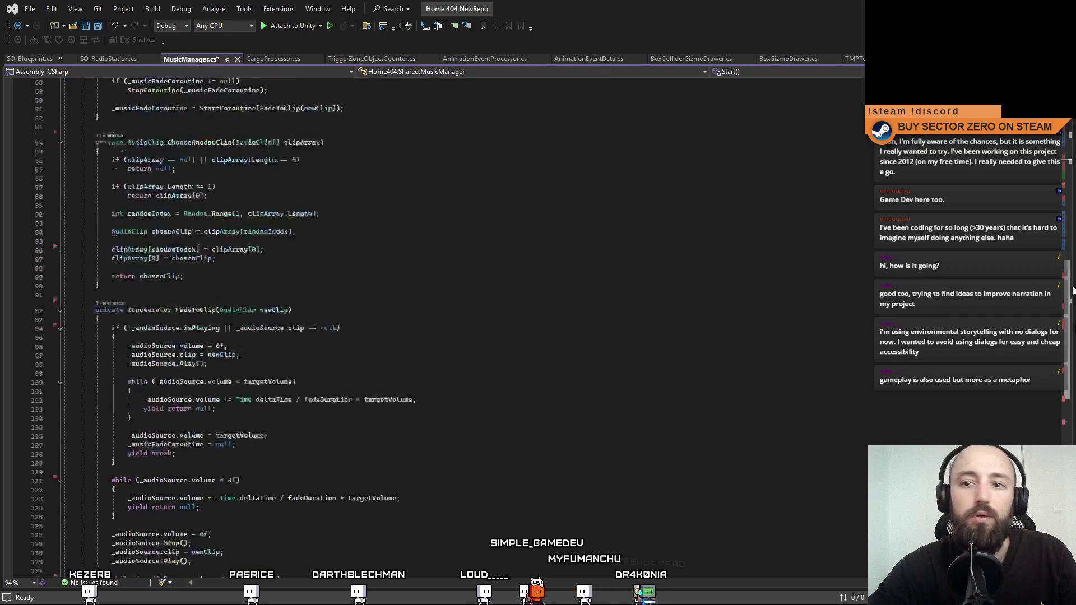
scroll(583, 307, "down", 15)
left_click(584, 466)
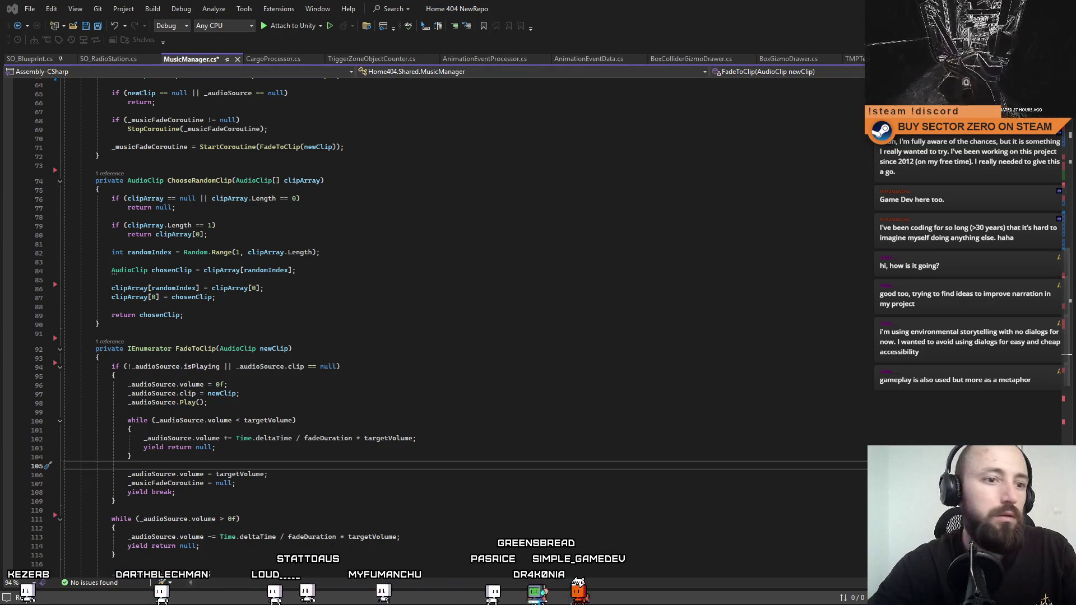
scroll(742, 290, "up", 20)
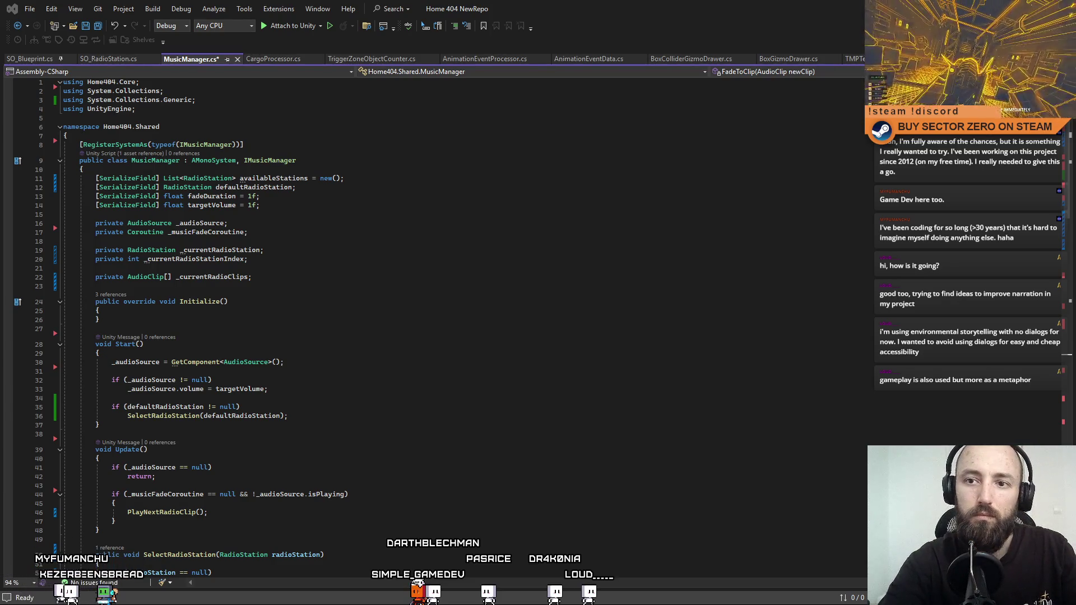
Scroll down to the SelectRadioStation method at line 50 to see how the current station is set.
left_click(228, 259)
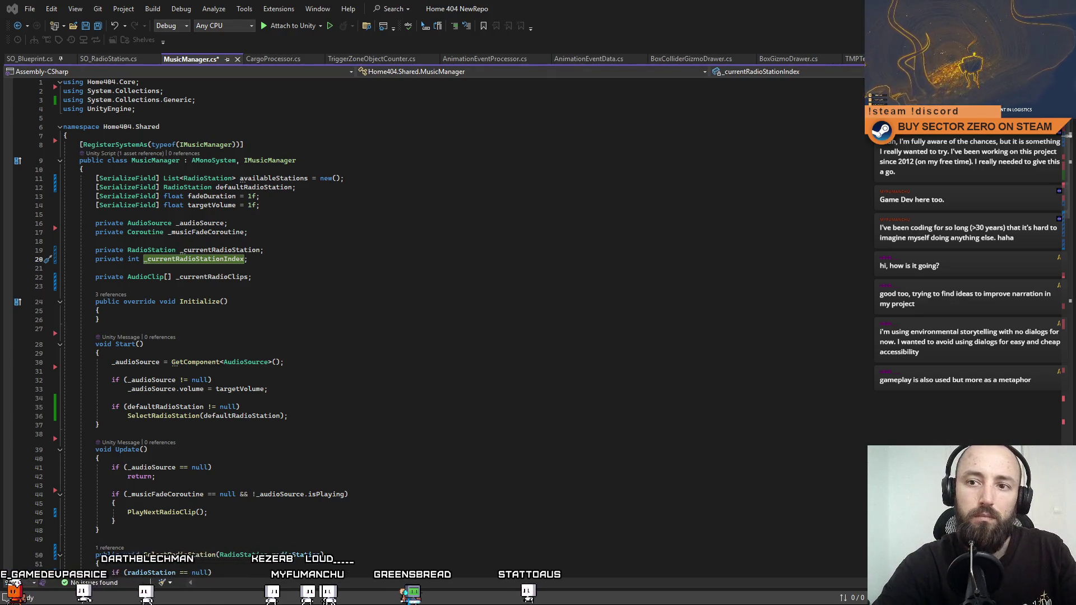
mouse_move(1072, 180)
left_mouse_down()
mouse_move(1069, 294)
mouse_move(1064, 277)
left_mouse_up()
left_click(215, 203)
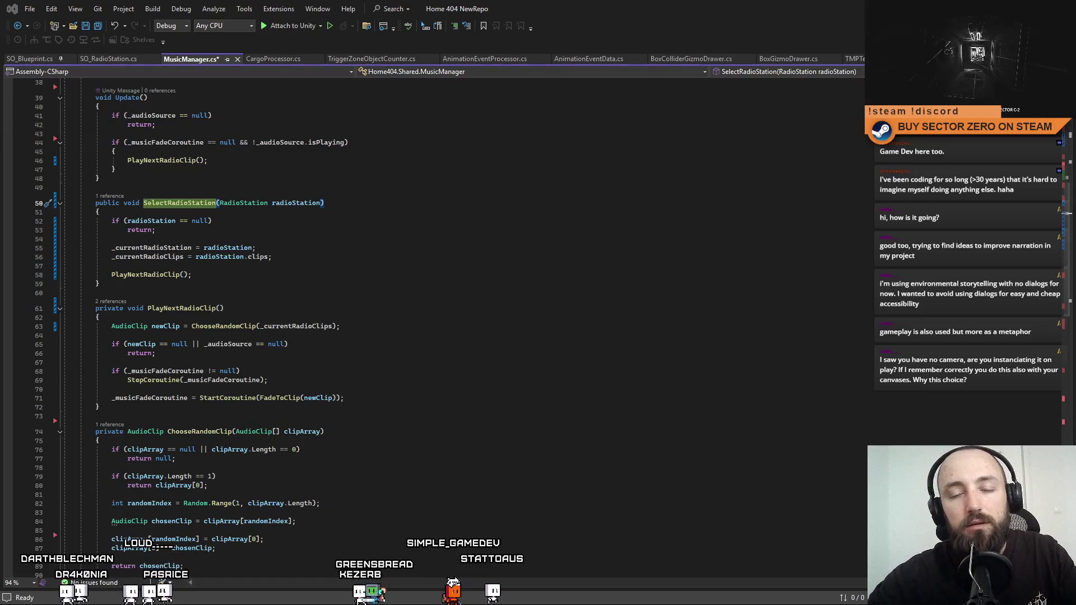
left_click(457, 248)
scroll(397, 291, "up", 7)
scroll(397, 294, "up", 4)
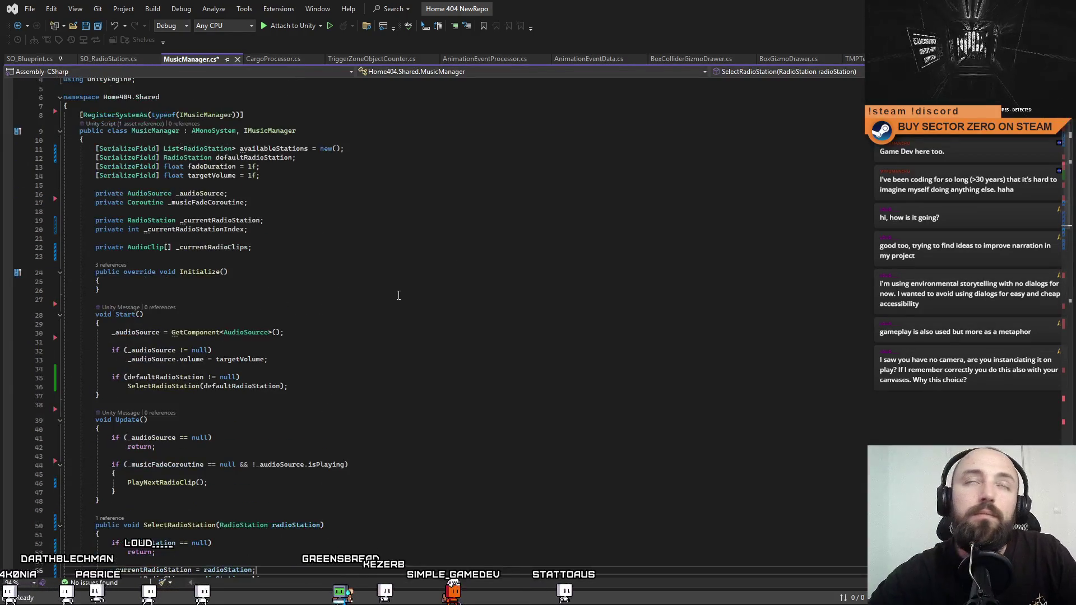
scroll(446, 319, "up", 1)
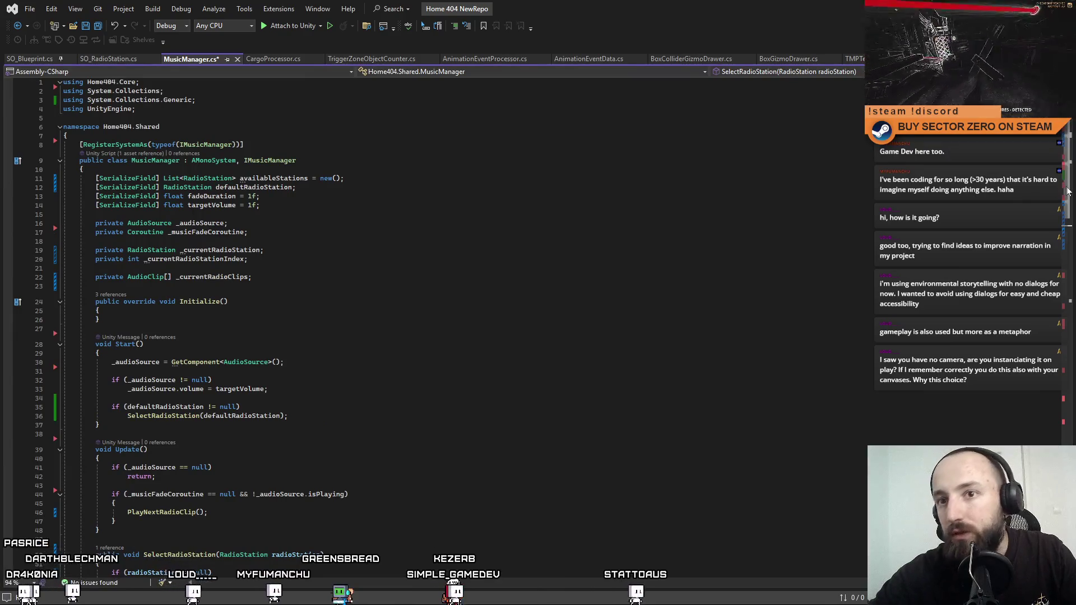
scroll(1069, 212, "down", 3)
left_click_drag(1069, 212, 1030, 406)
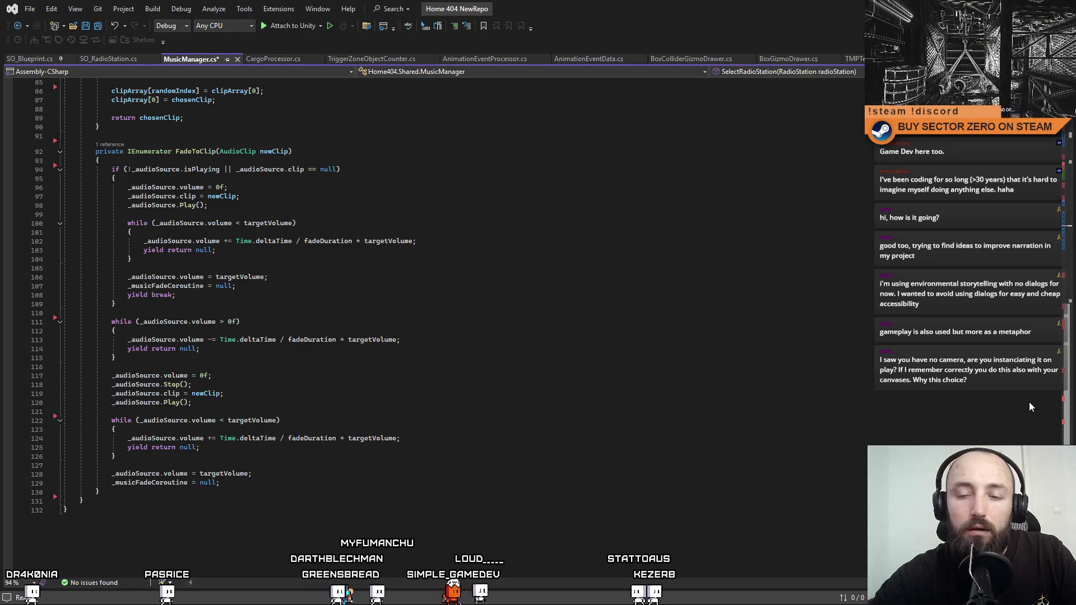
left_click_drag(1029, 402, 991, 150)
left_click(782, 248)
Scroll back up and place the caret in the empty Initialize() method below _currentRadioClips.
left_click(730, 276)
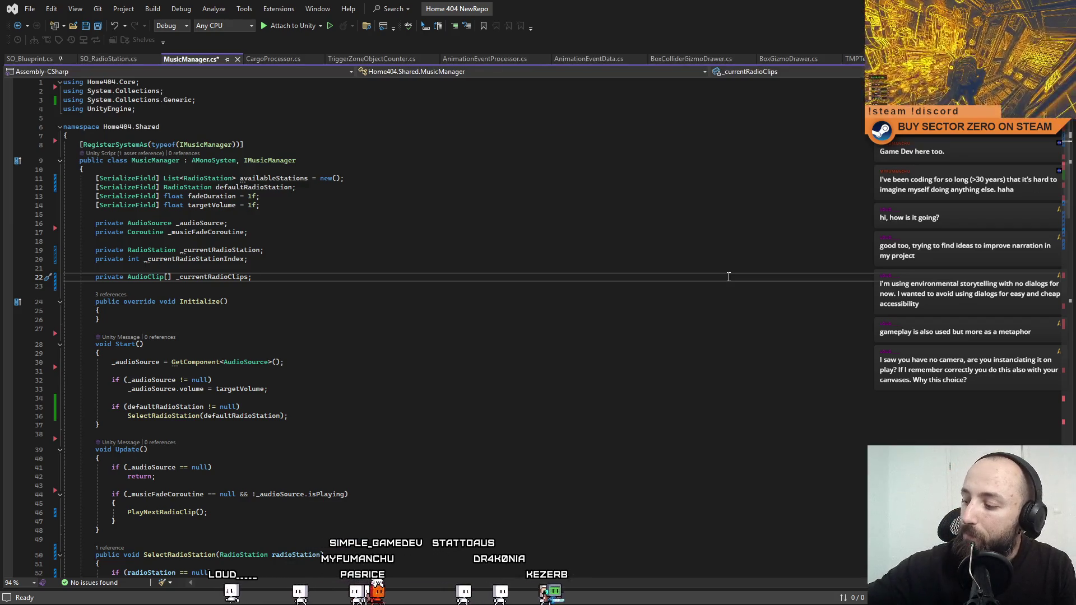
left_click_drag(68, 223, 258, 280)
left_click(431, 302)
scroll(431, 306, "down", 1)
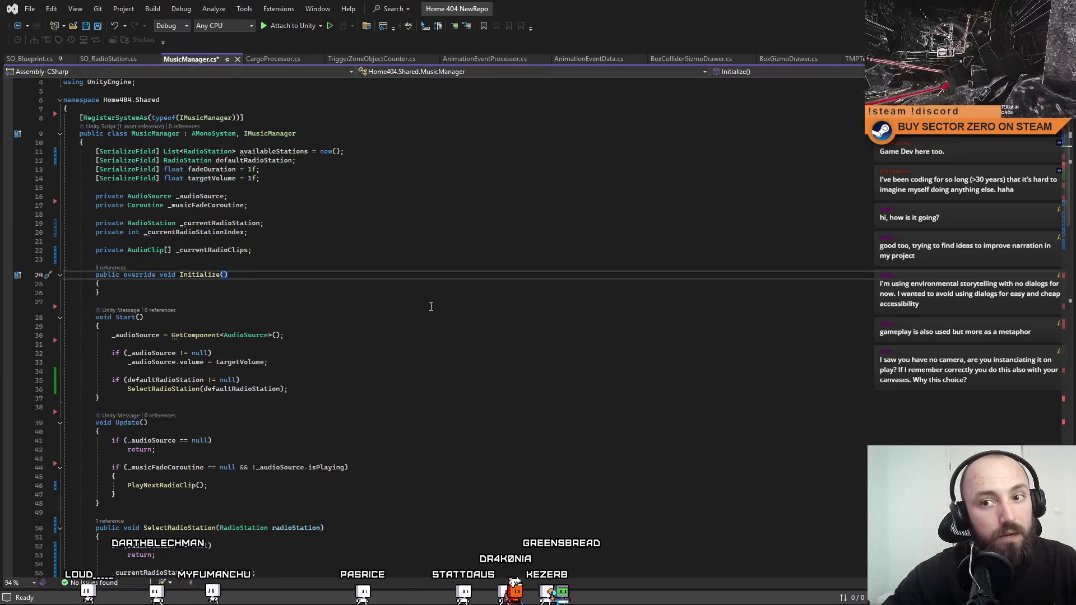
left_click(410, 328)
left_click(418, 276)
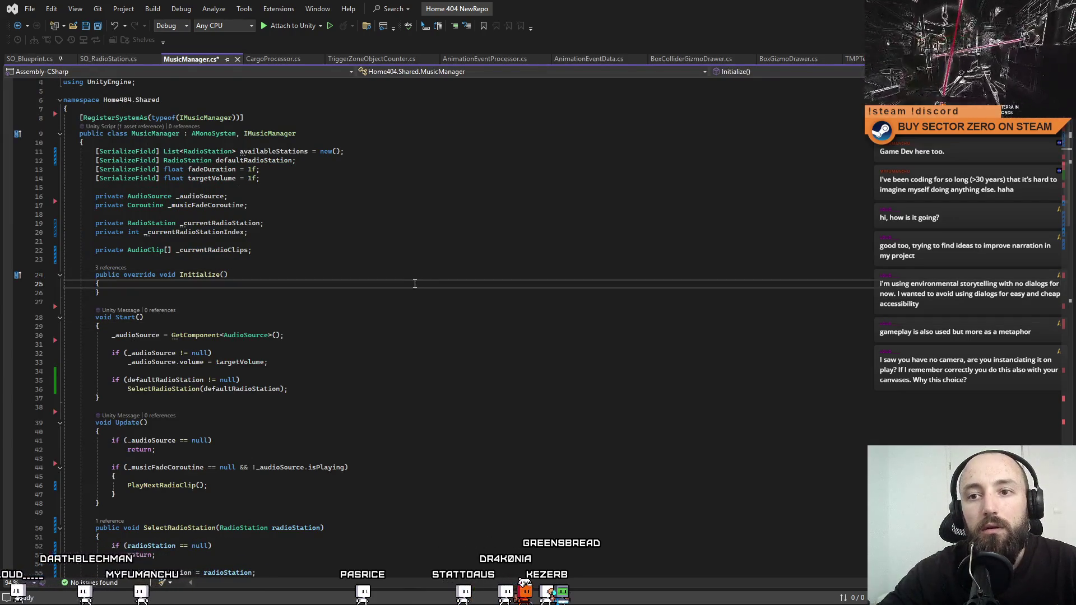